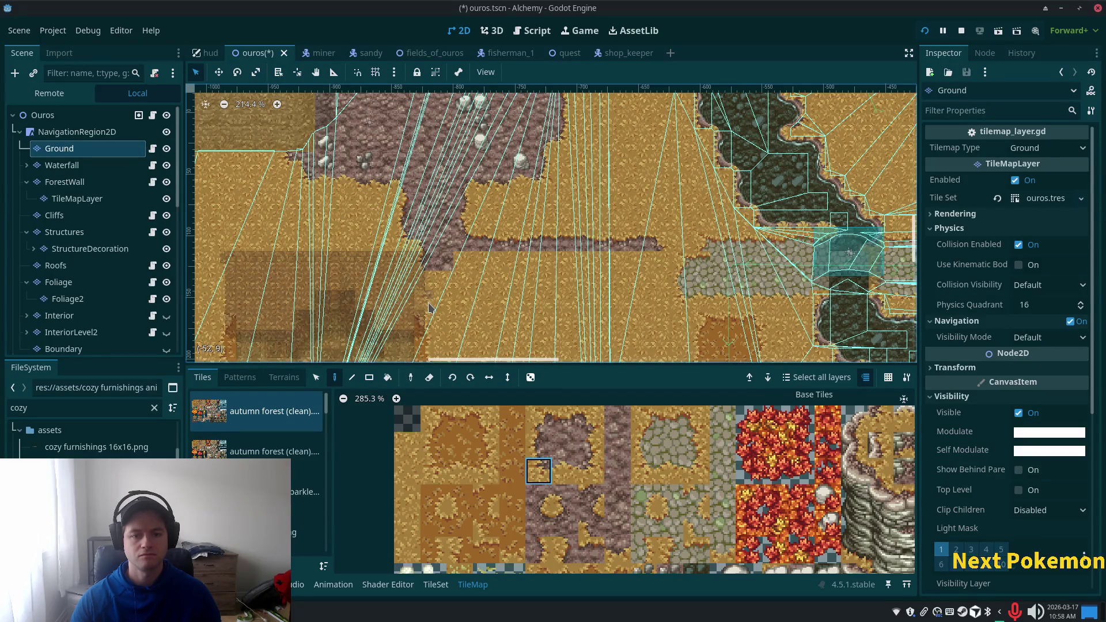
Step: Paint rock edge tiles along the end of the stone path on the Ground layer
{"action": "left_click", "coordinate": [563, 447]}
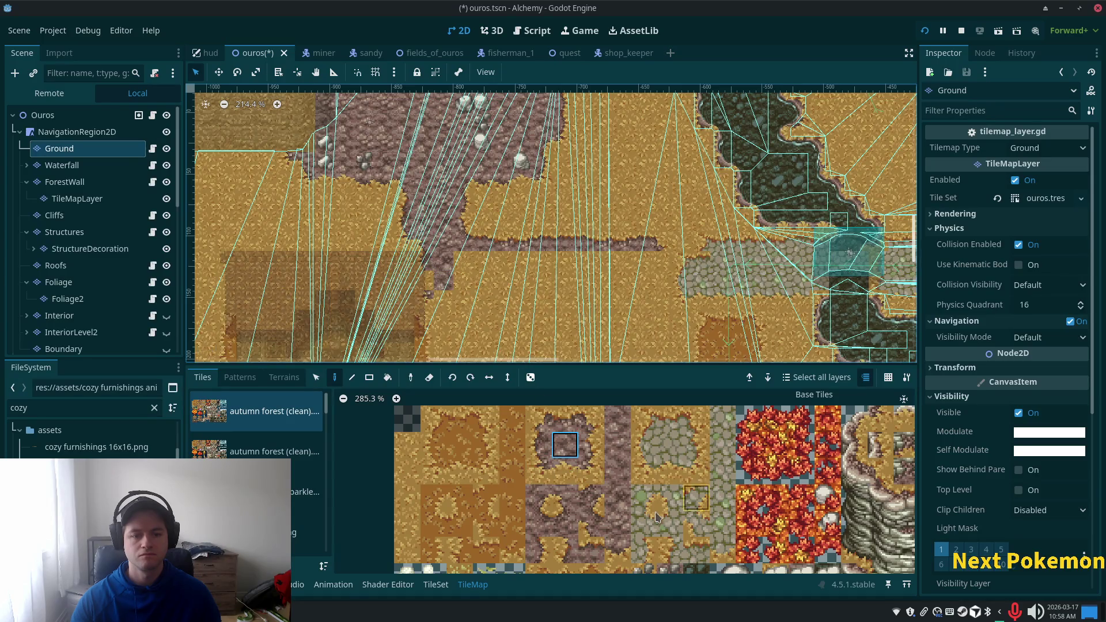
{"action": "left_click", "coordinate": [562, 471]}
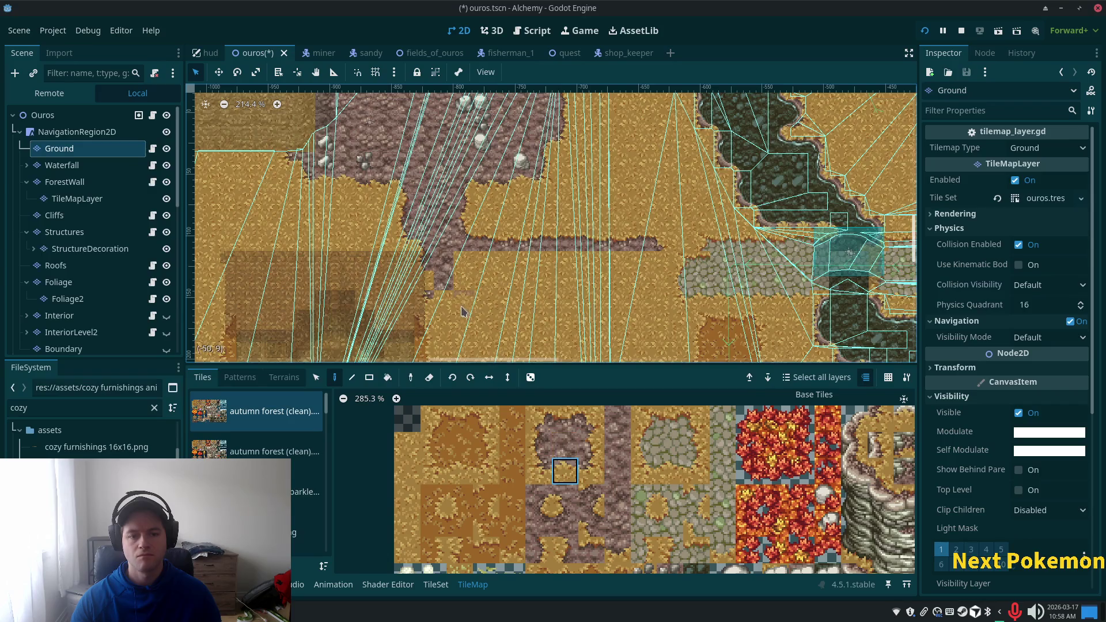
{"action": "left_click_drag", "start_coordinate": [553, 344], "coordinate": [571, 257]}
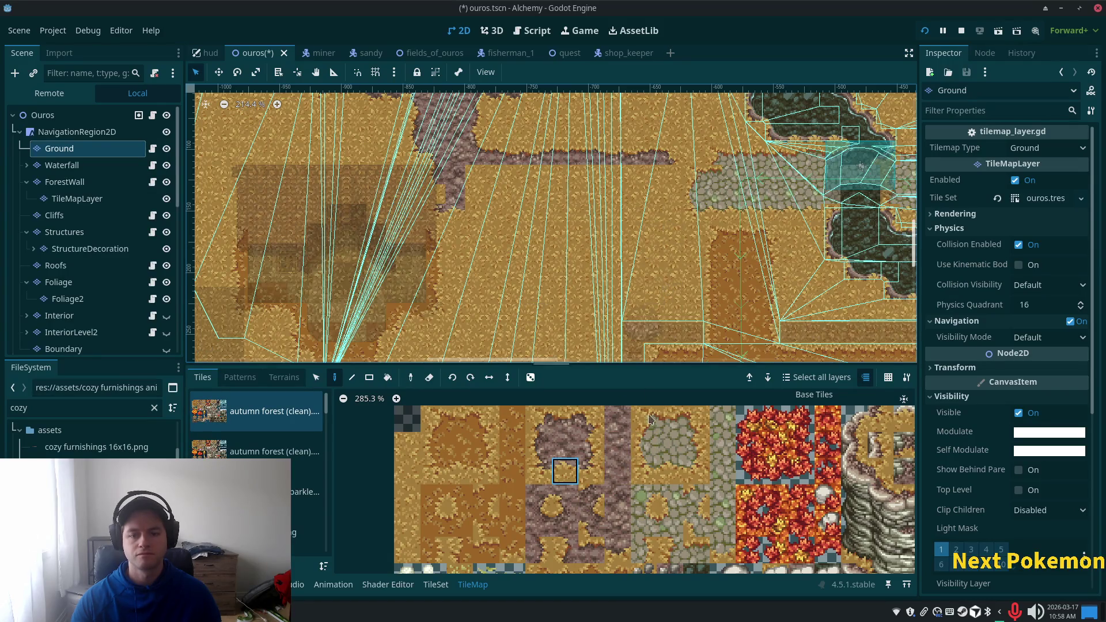
{"action": "mouse_move", "coordinate": [591, 418]}
{"action": "left_mouse_down"}
{"action": "mouse_move", "coordinate": [591, 444]}
{"action": "mouse_move", "coordinate": [618, 445]}
{"action": "left_mouse_up"}
{"action": "left_click", "coordinate": [591, 444]}
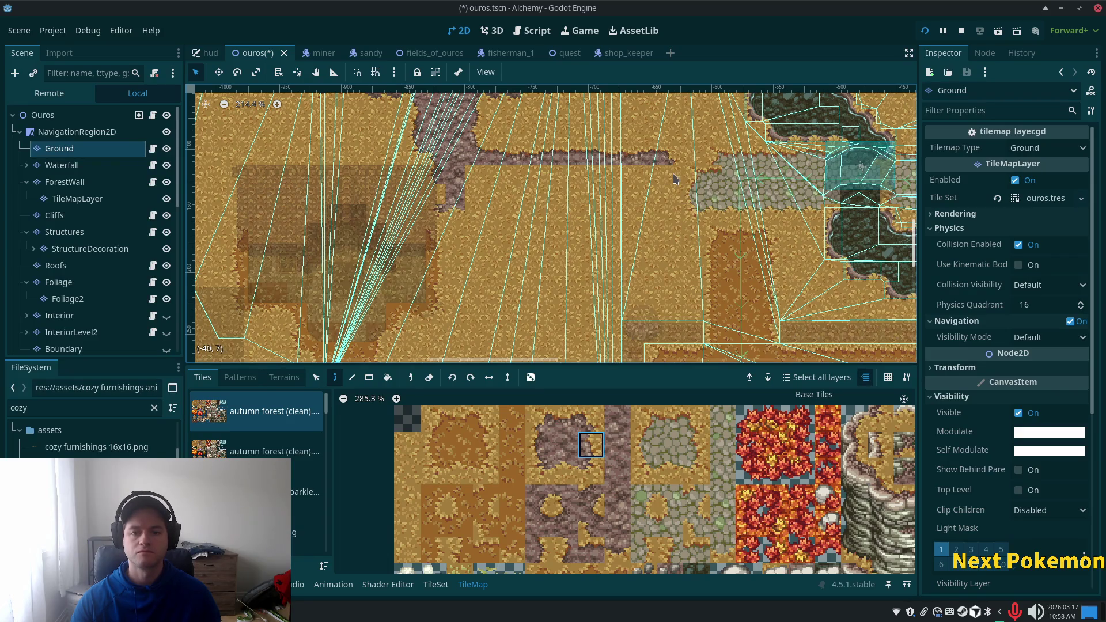
{"action": "scroll", "coordinate": [684, 172], "scroll_direction": "up", "scroll_amount": 8}
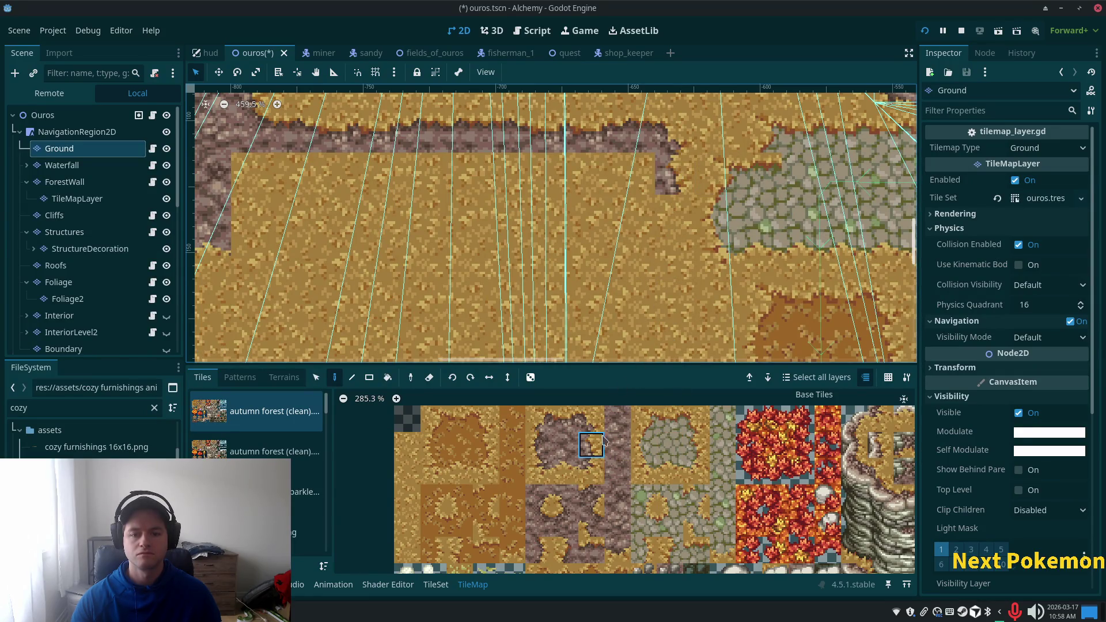
{"action": "left_click", "coordinate": [591, 471]}
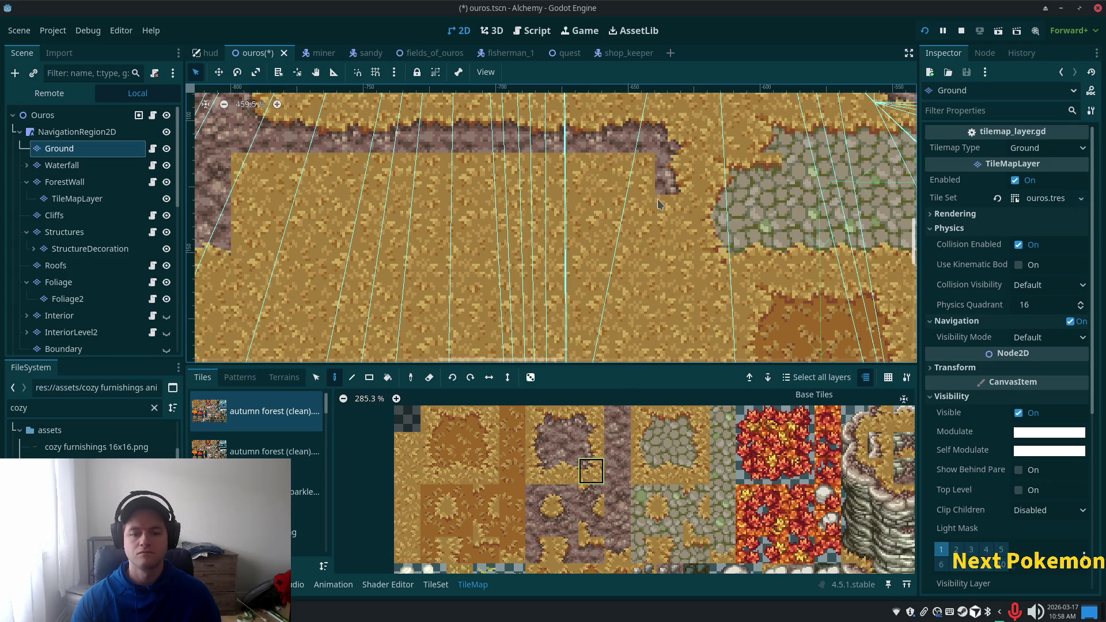
{"action": "left_click", "coordinate": [664, 253]}
{"action": "left_click_drag", "start_coordinate": [565, 417], "coordinate": [590, 471]}
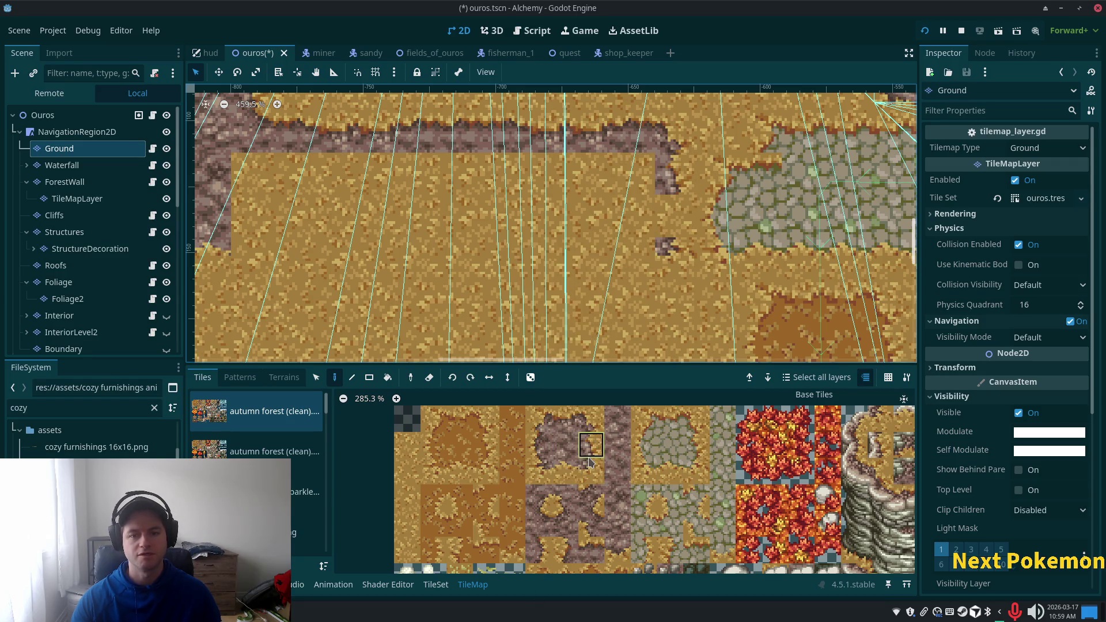
Step: Extend the rock border downward from the path's end
{"action": "left_click", "coordinate": [538, 550]}
{"action": "left_click_drag", "start_coordinate": [675, 259], "coordinate": [675, 216]}
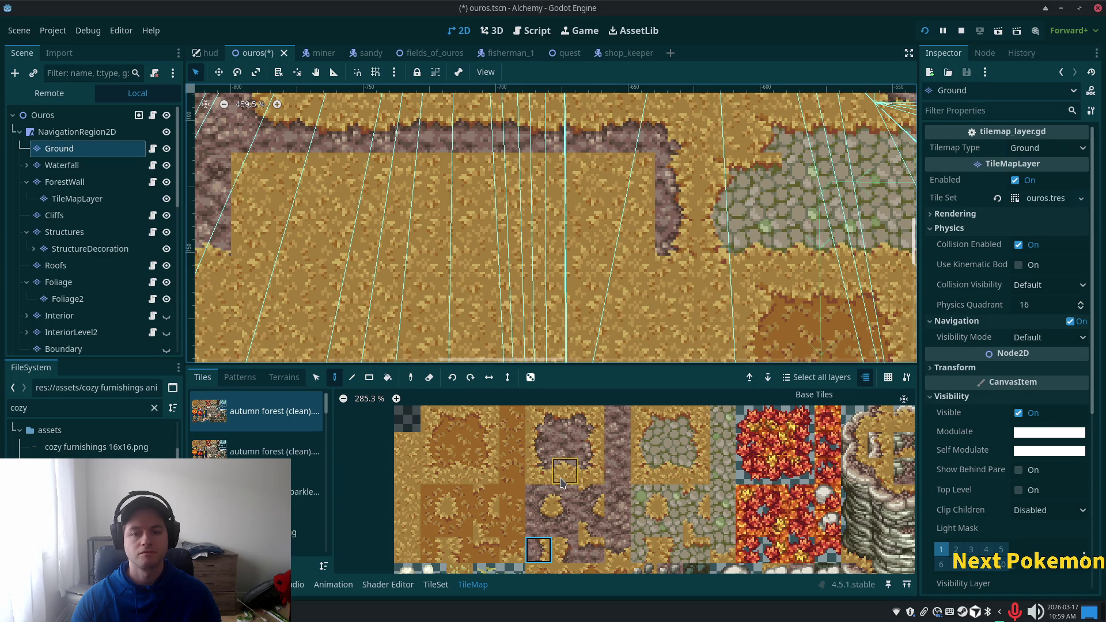
{"action": "left_click", "coordinate": [617, 550]}
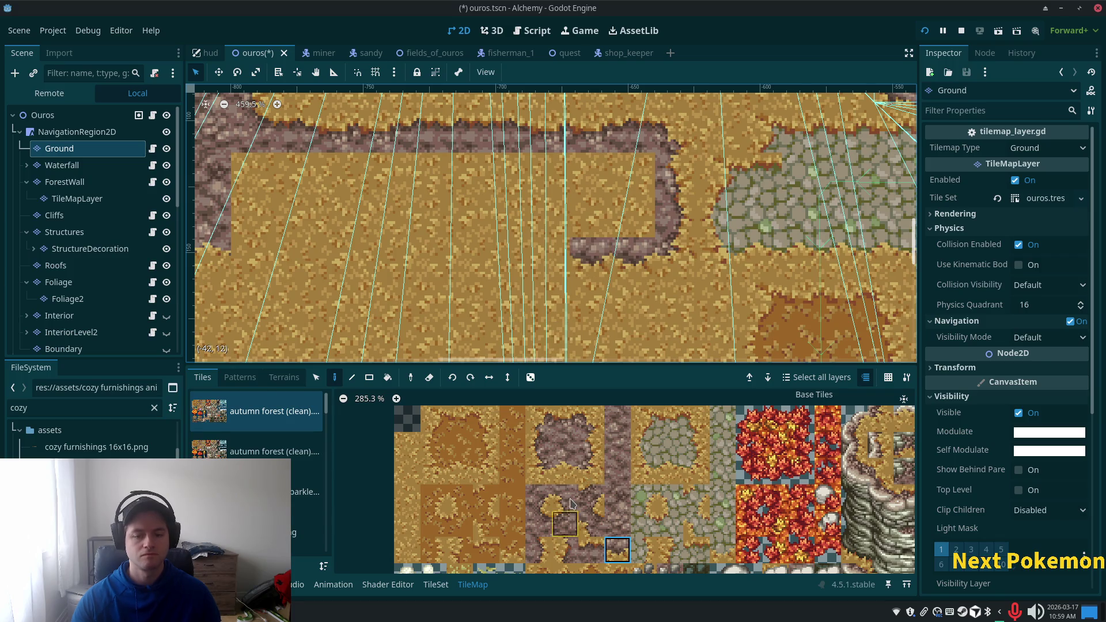
{"action": "left_click_drag", "start_coordinate": [564, 471], "coordinate": [564, 445]}
{"action": "left_click", "coordinate": [564, 471]}
Step: Add a corner tile and run the rock border leftward along the bottom
{"action": "left_click", "coordinate": [573, 253]}
{"action": "left_click", "coordinate": [549, 253]}
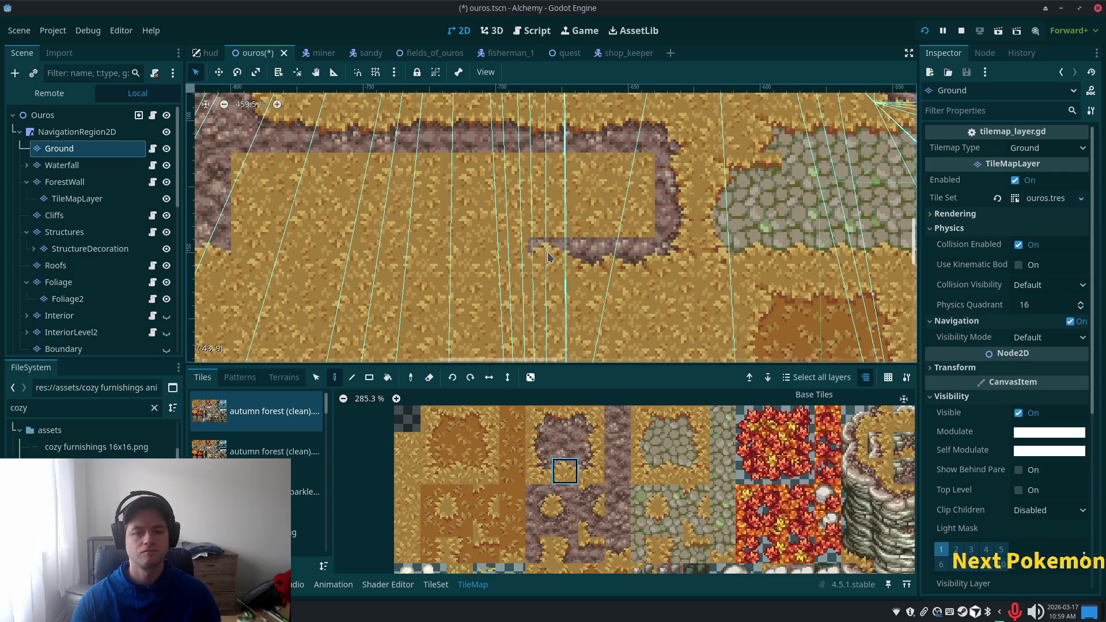
{"action": "left_click", "coordinate": [501, 262], "text": "ctrl"}
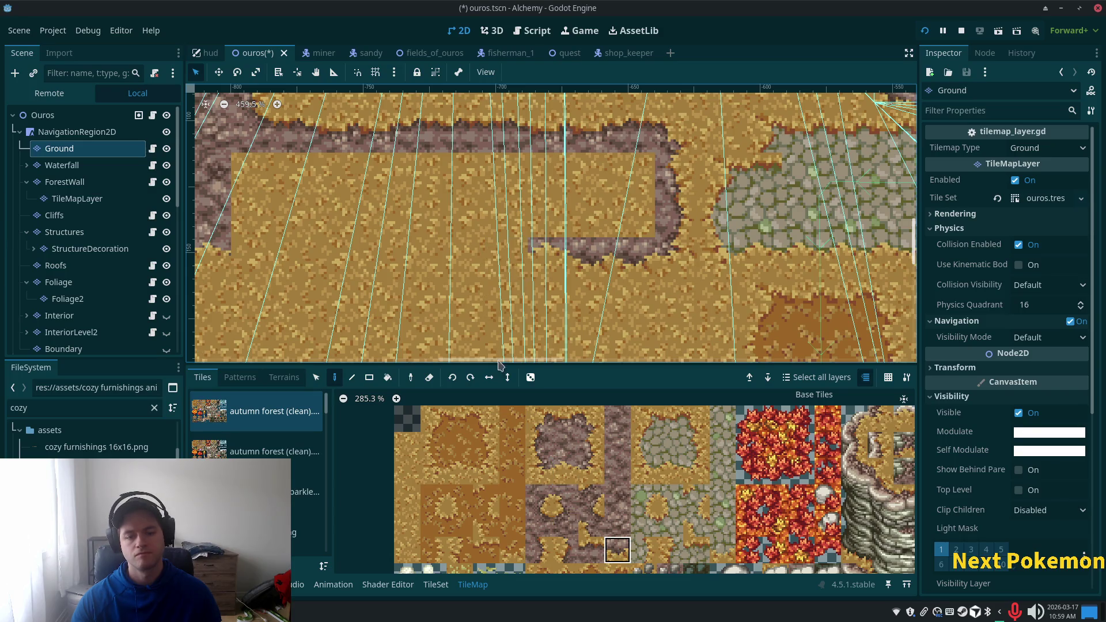
{"action": "left_click", "coordinate": [504, 264]}
{"action": "left_click", "coordinate": [565, 470]}
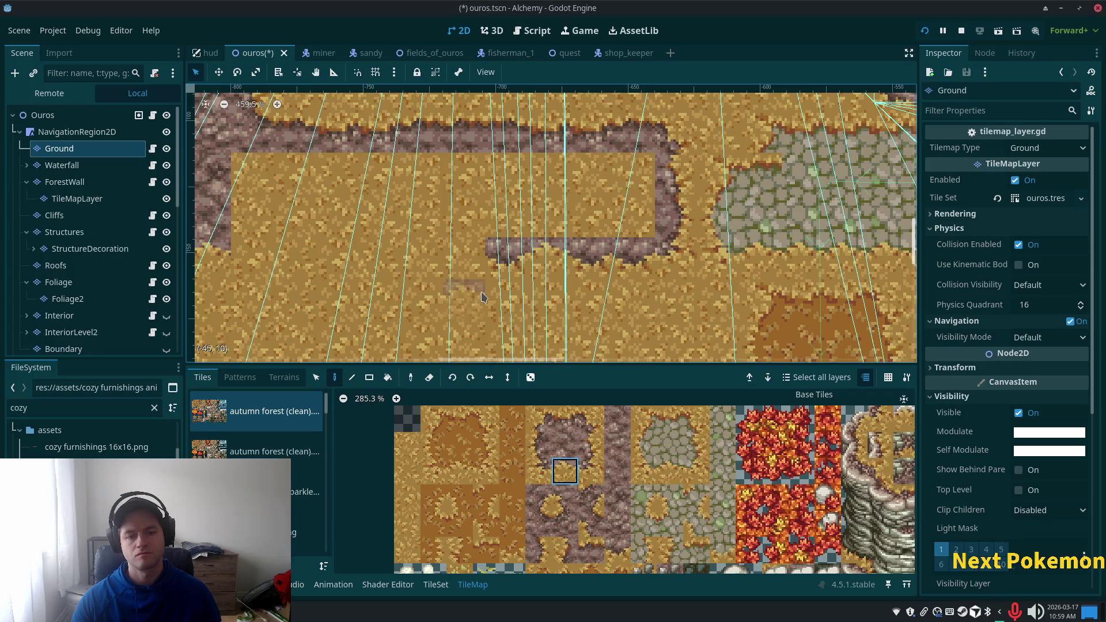
{"action": "scroll", "coordinate": [410, 278], "scroll_direction": "down", "scroll_amount": 3}
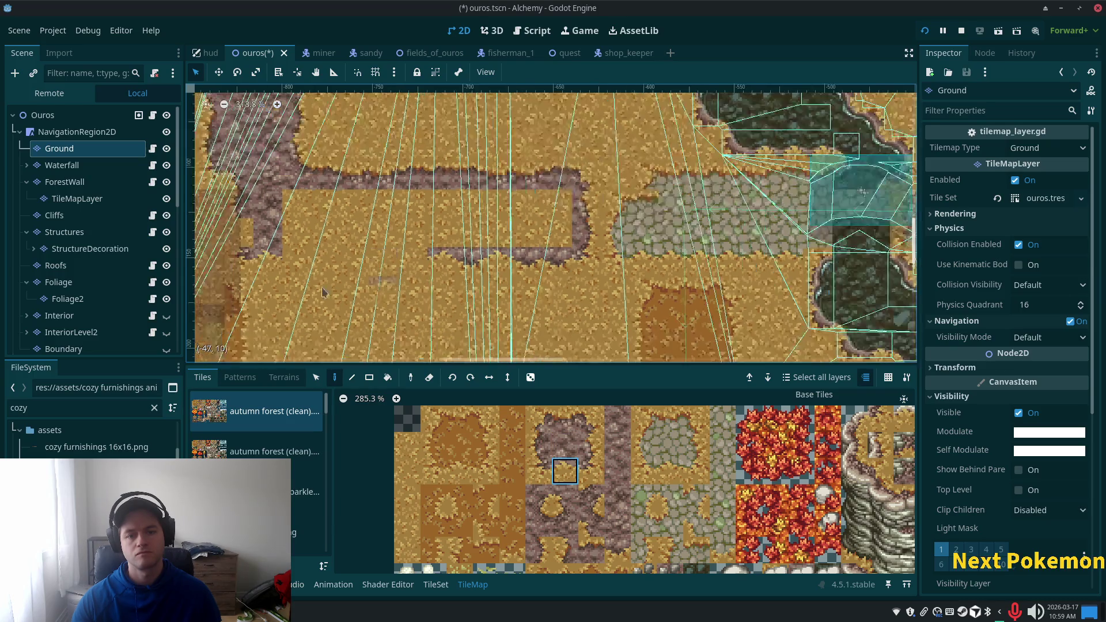
Step: Paint a rock corner tile at the bend of the upper path section
{"action": "left_click_drag", "start_coordinate": [410, 279], "coordinate": [567, 207]}
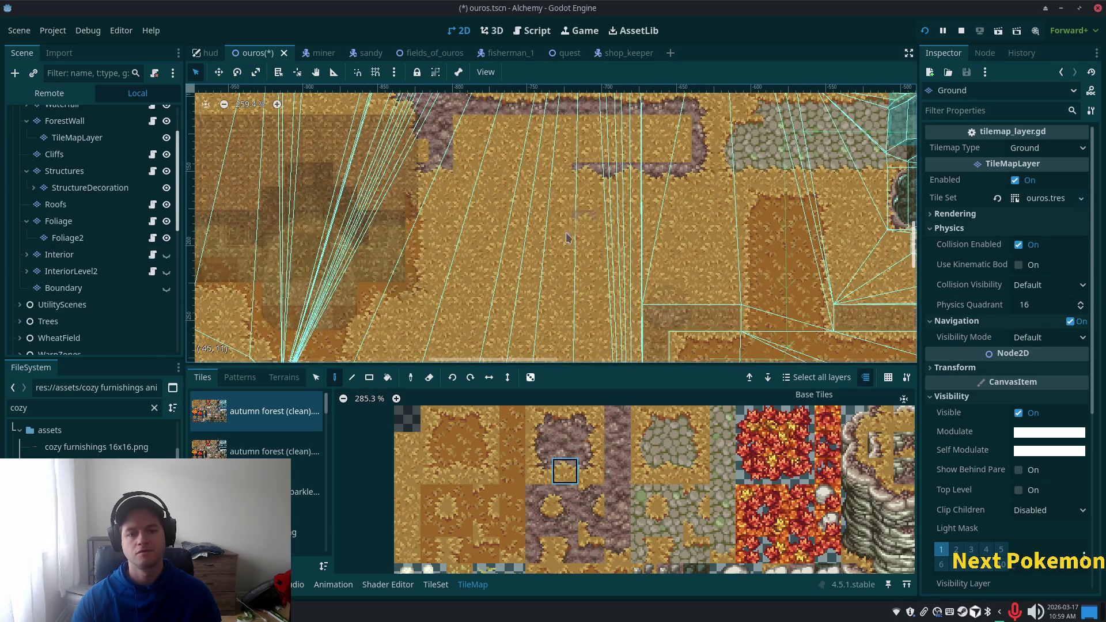
{"action": "left_click", "coordinate": [540, 500]}
{"action": "left_click", "coordinate": [555, 187]}
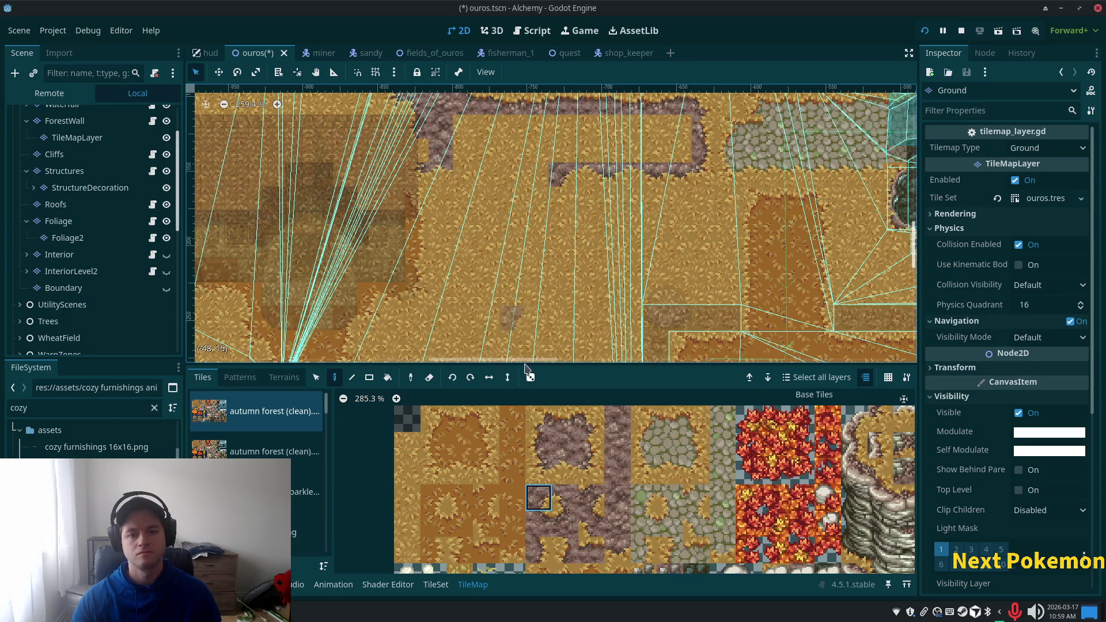
{"action": "left_click_drag", "start_coordinate": [561, 415], "coordinate": [593, 448]}
Step: Paint rock edge tiles running downward below the path's left corner
{"action": "left_click", "coordinate": [591, 444]}
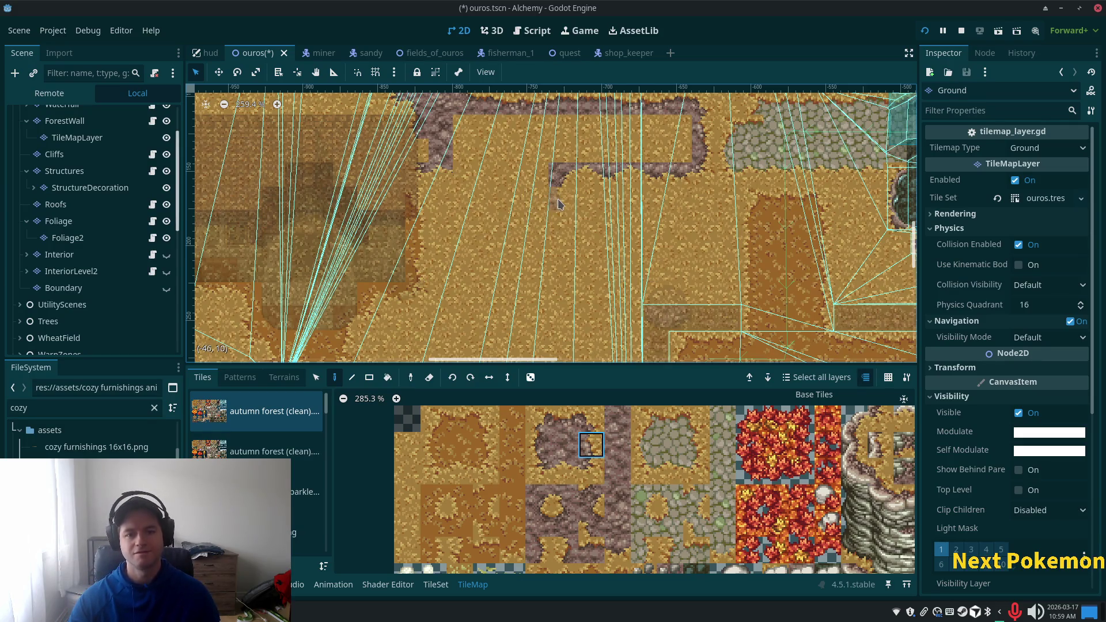
{"action": "left_click", "coordinate": [619, 473]}
{"action": "left_click", "coordinate": [591, 444]}
{"action": "left_click", "coordinate": [591, 477]}
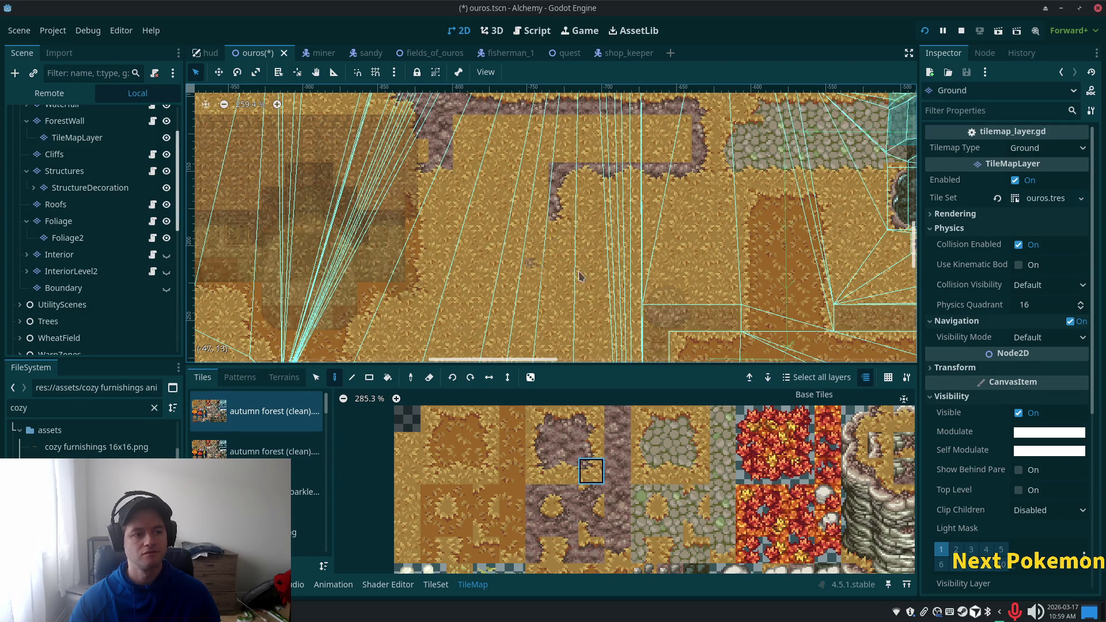
{"action": "left_click", "coordinate": [529, 233], "text": "ctrl"}
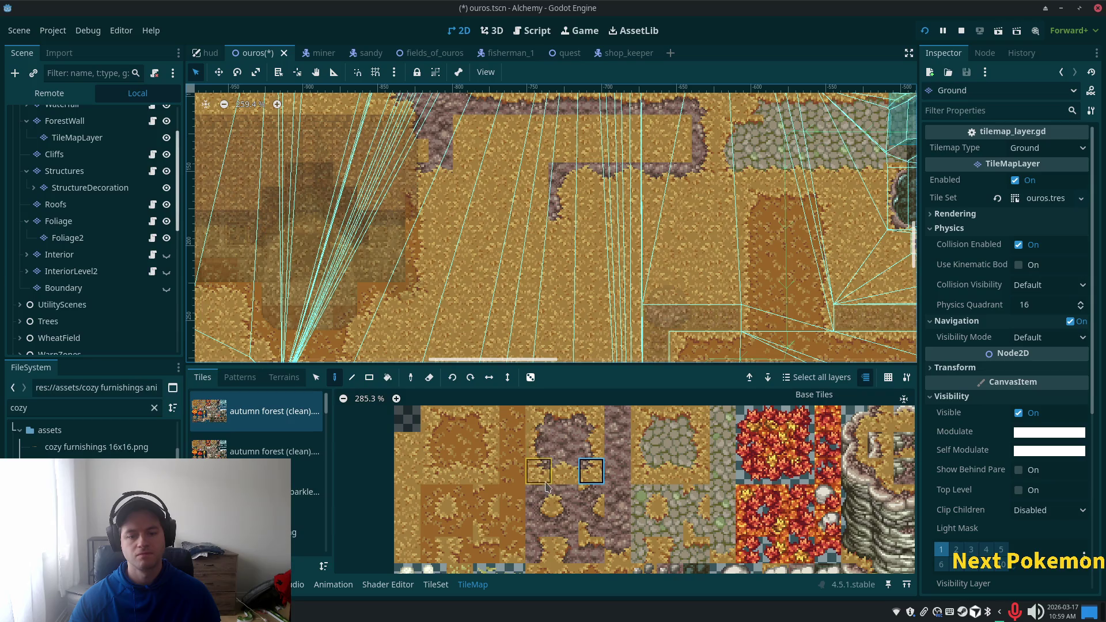
{"action": "left_click", "coordinate": [530, 220]}
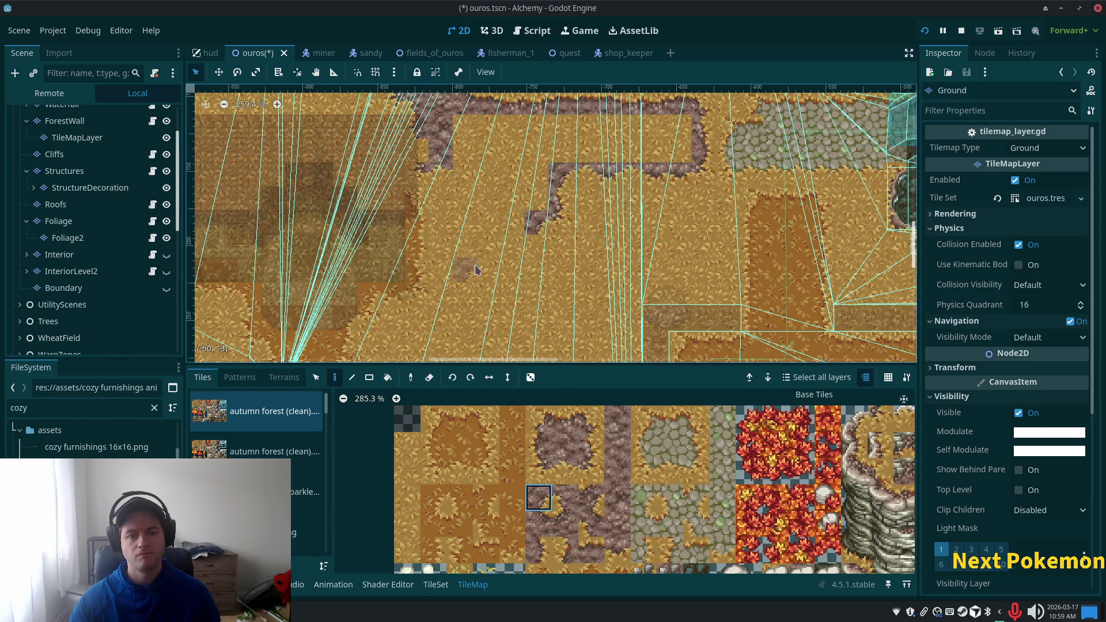
{"action": "left_click", "coordinate": [565, 502]}
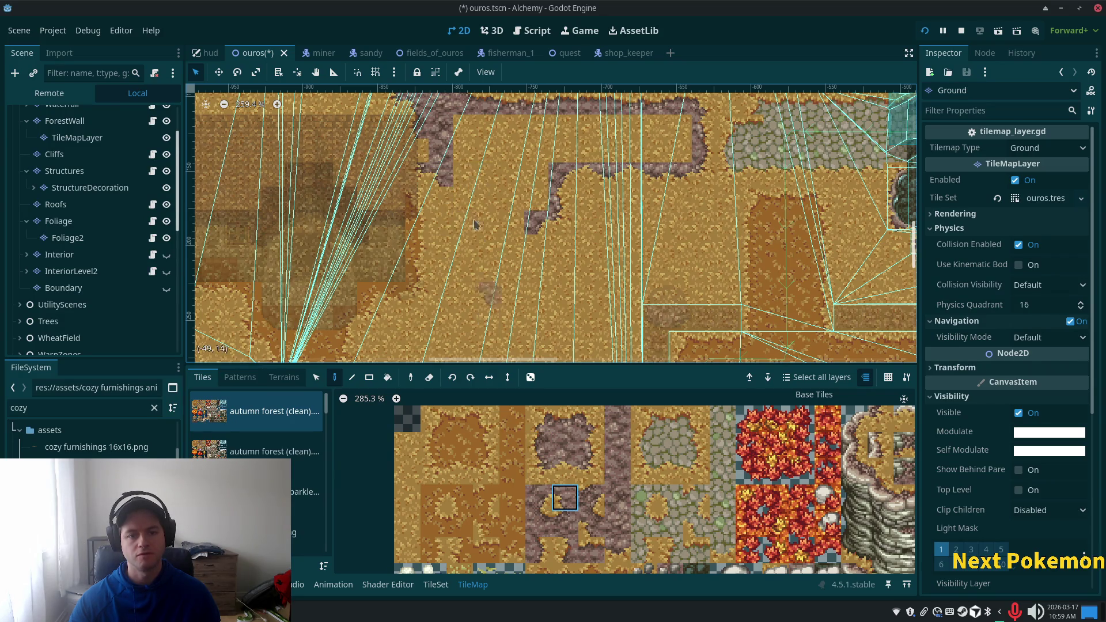
Step: Paint rock-edge tiles beside the path's left end
{"action": "left_click_drag", "start_coordinate": [490, 184], "coordinate": [441, 164], "text": "ctrl"}
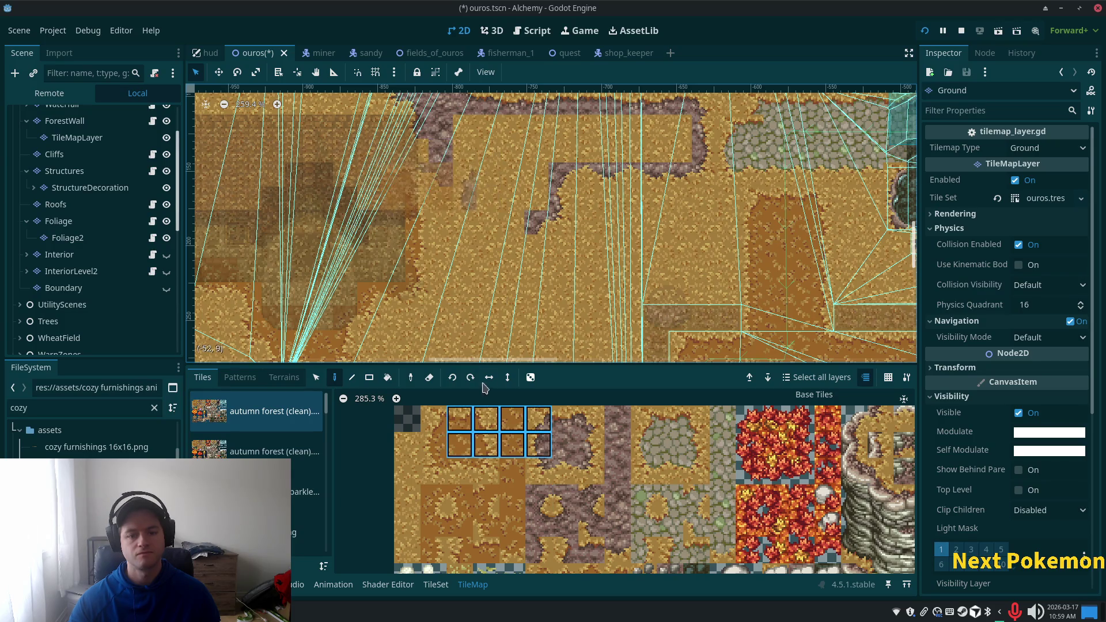
{"action": "left_click", "coordinate": [538, 444]}
{"action": "left_click", "coordinate": [441, 174]}
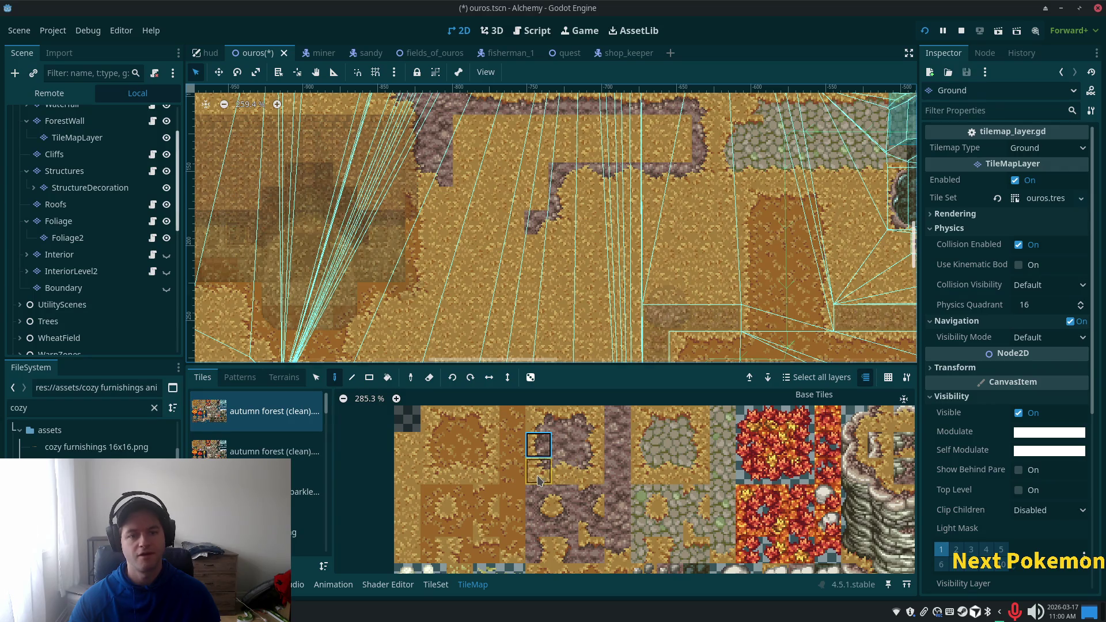
{"action": "left_click", "coordinate": [440, 200]}
{"action": "left_click", "coordinate": [538, 471]}
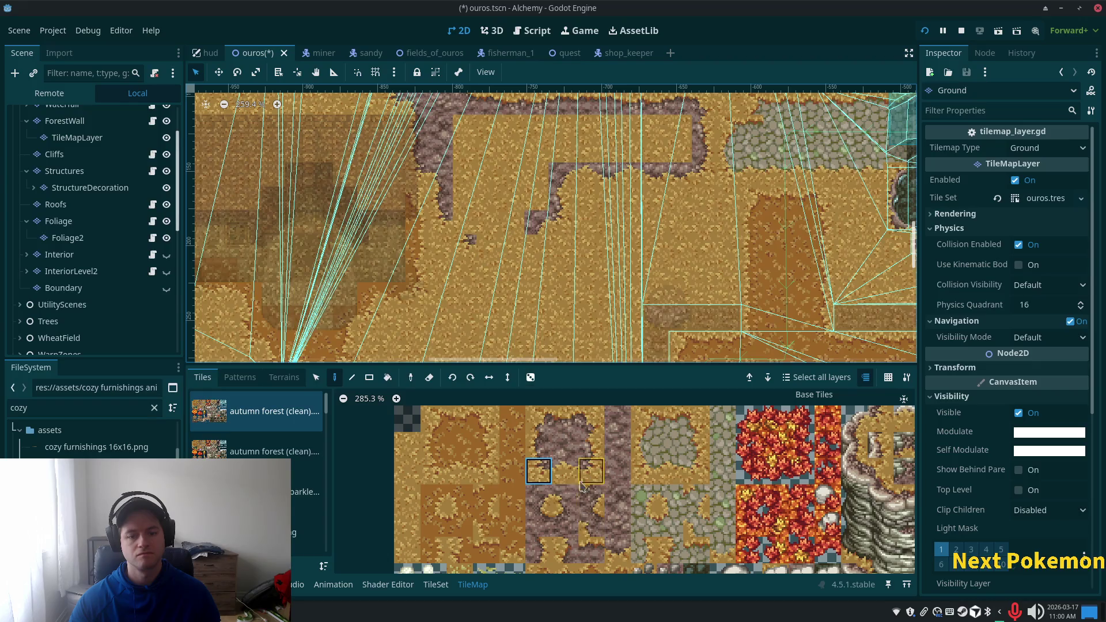
Step: Extend the path leftward with single rock tiles so it joins its lower run
{"action": "left_click_drag", "start_coordinate": [512, 416], "coordinate": [568, 499]}
{"action": "left_click", "coordinate": [564, 471]}
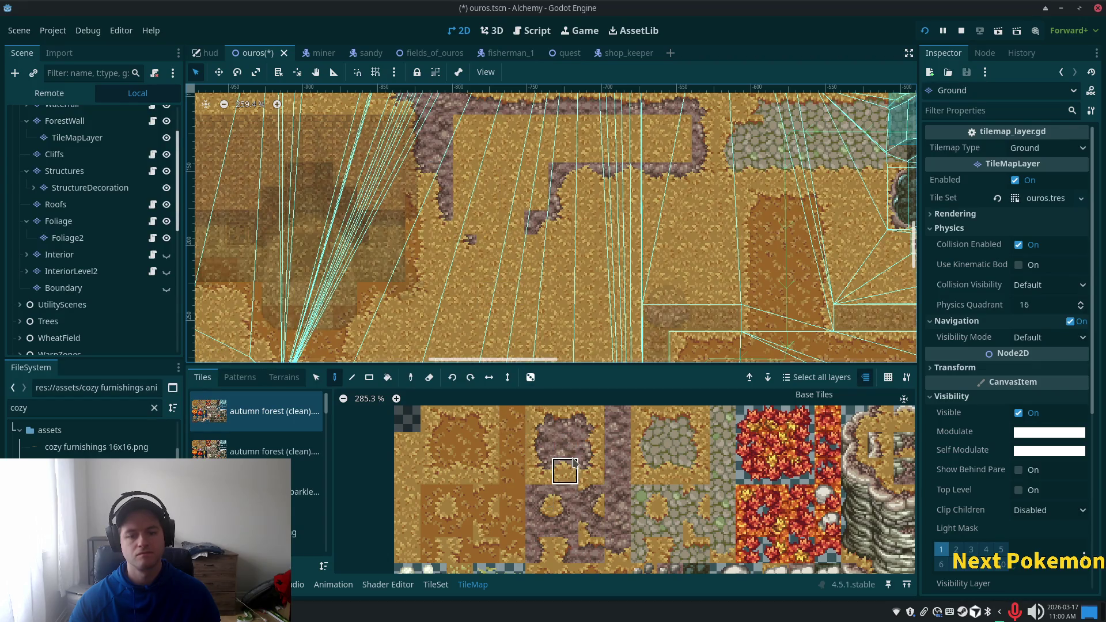
{"action": "left_click", "coordinate": [564, 498]}
{"action": "left_click", "coordinate": [466, 221]}
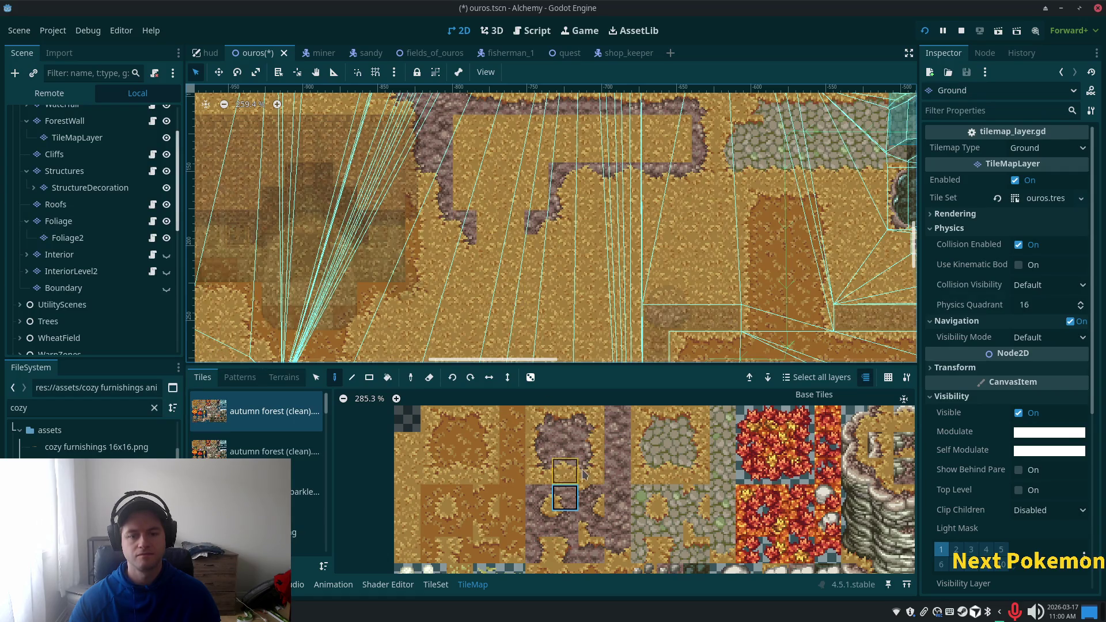
{"action": "left_click", "coordinate": [565, 471]}
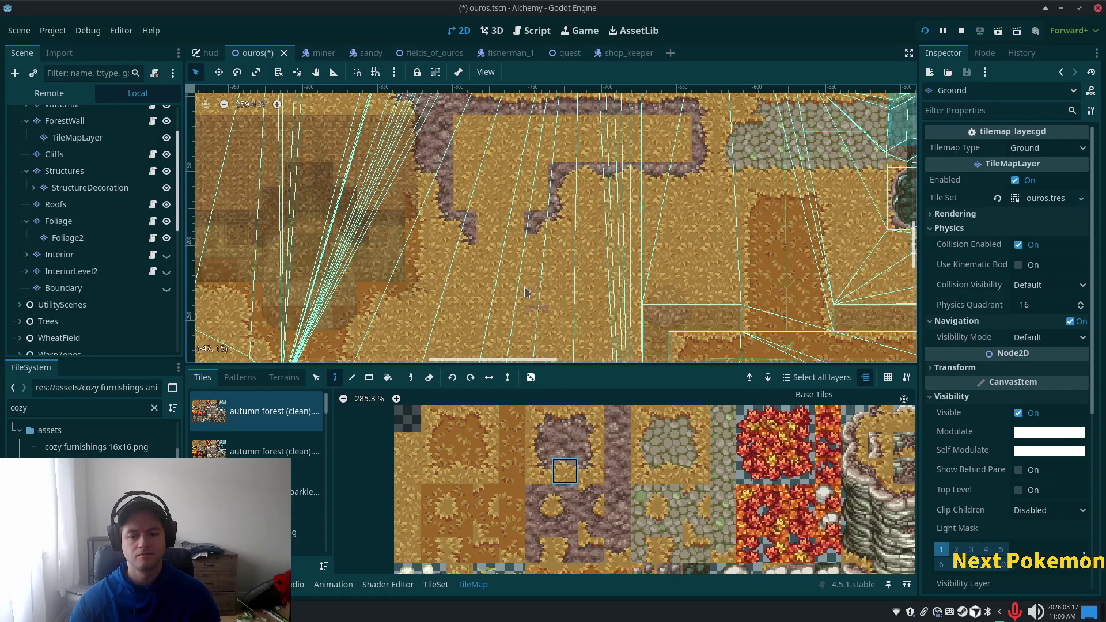
{"action": "left_click", "coordinate": [496, 247]}
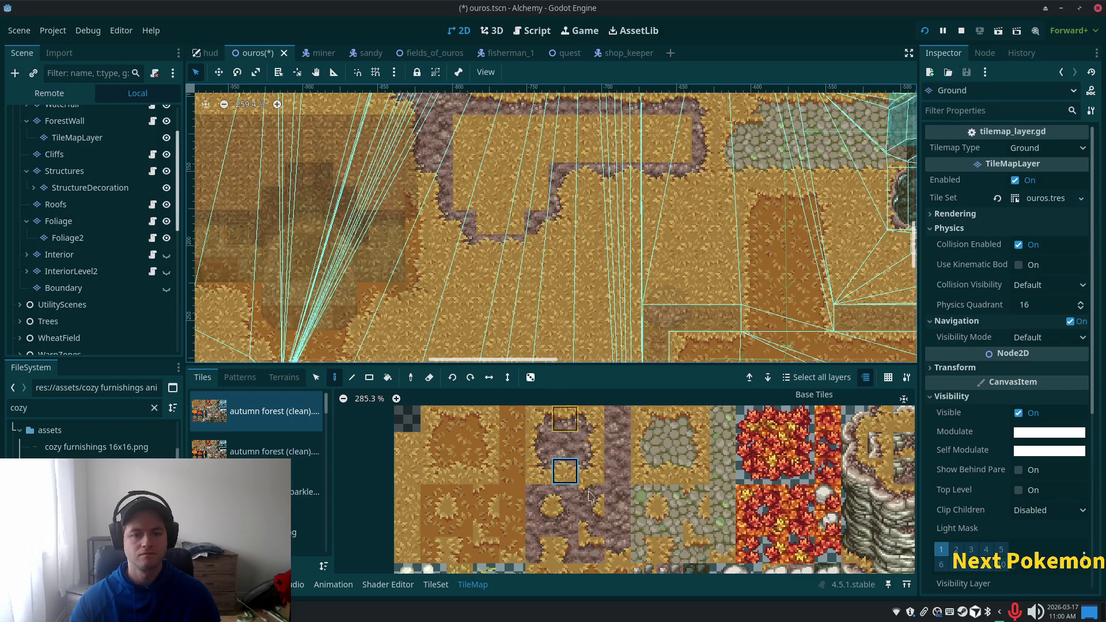
{"action": "left_click", "coordinate": [617, 550]}
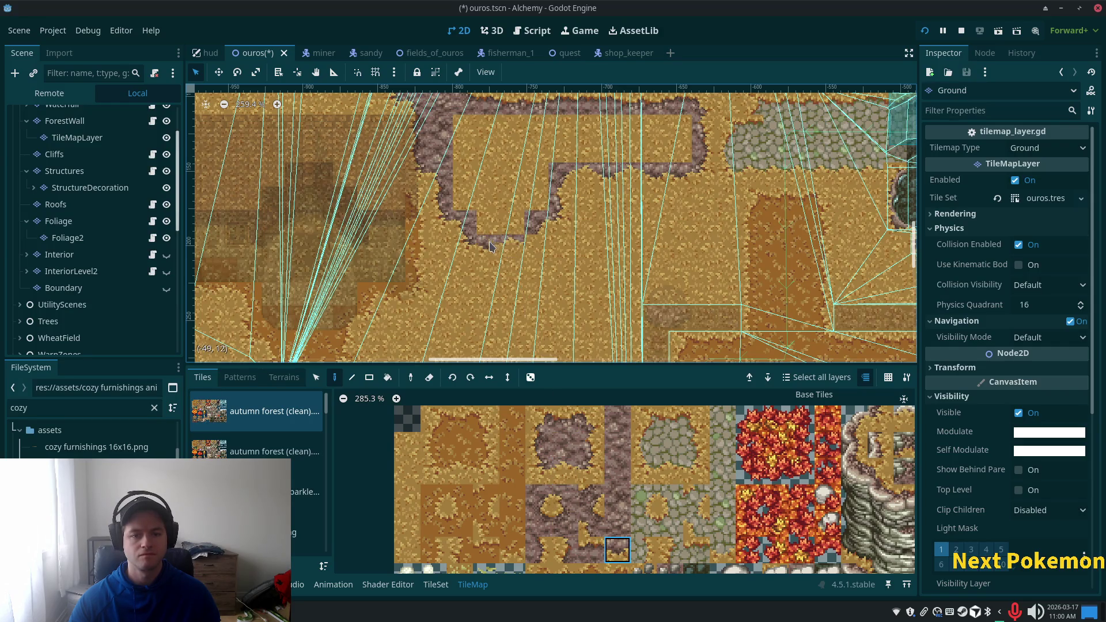
{"action": "left_click", "coordinate": [593, 474]}
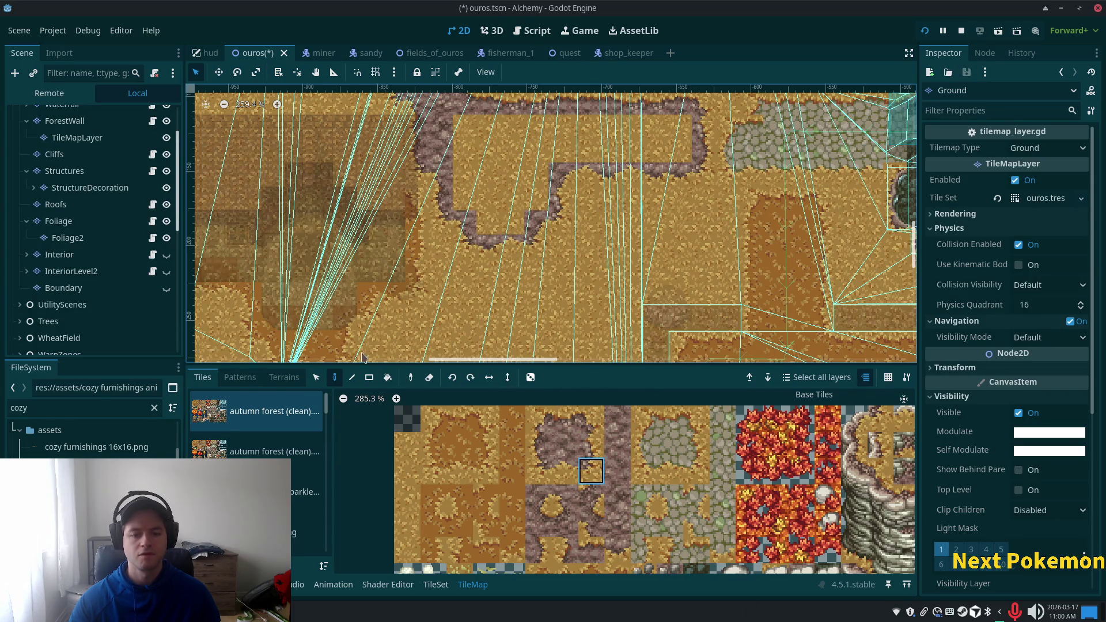
{"action": "left_click", "coordinate": [284, 377]}
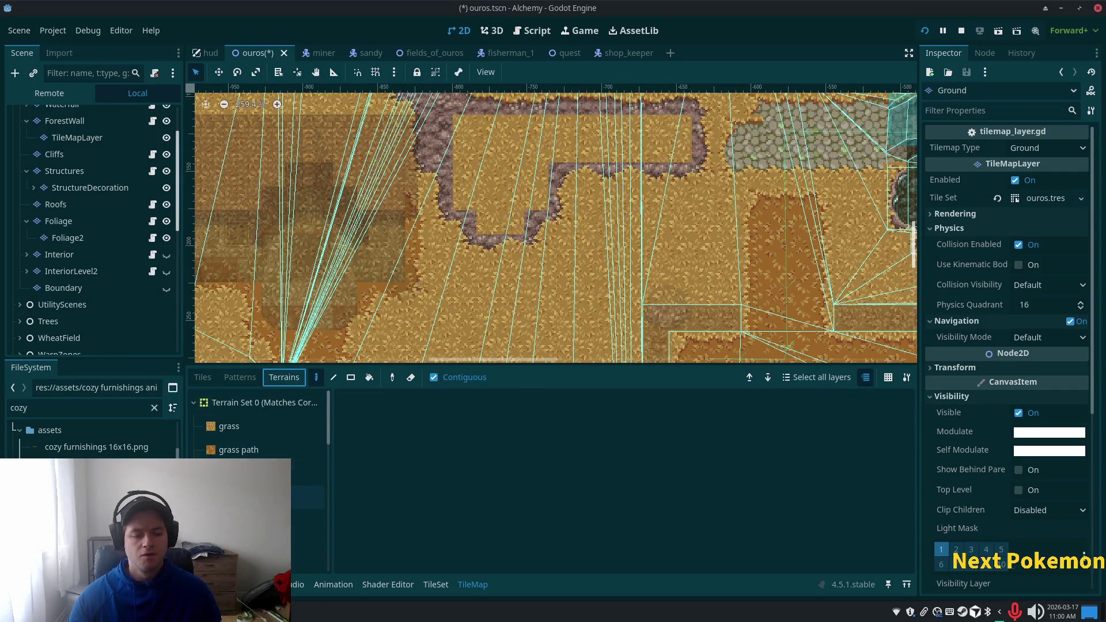
Step: Paint a small mud terrain patch on the grass
{"action": "scroll", "coordinate": [273, 450], "scroll_direction": "down", "scroll_amount": 3}
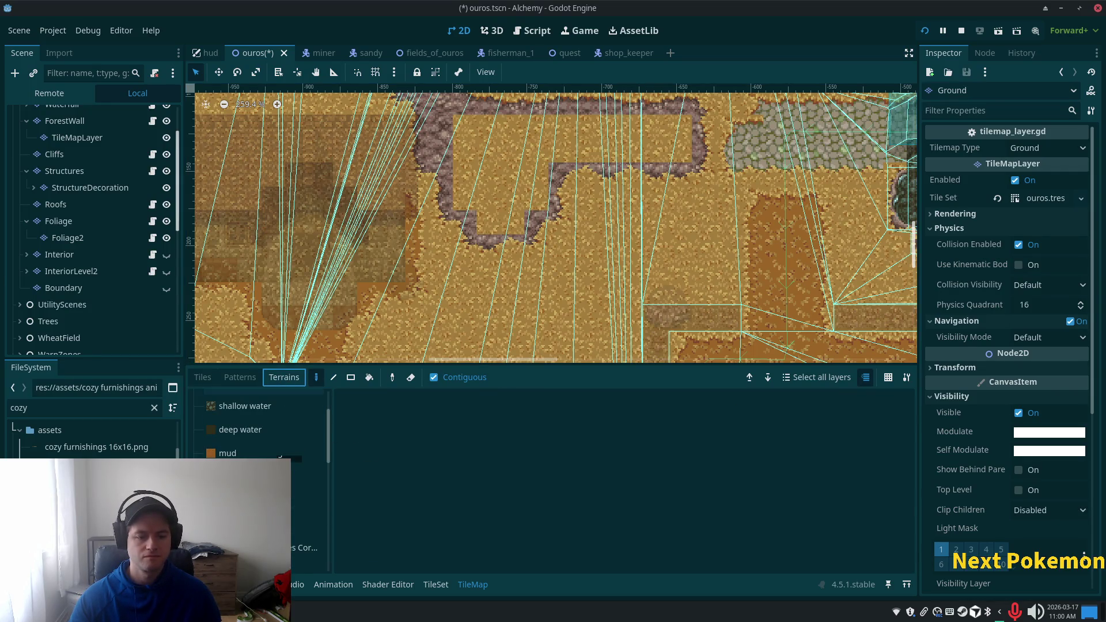
{"action": "left_click", "coordinate": [235, 455]}
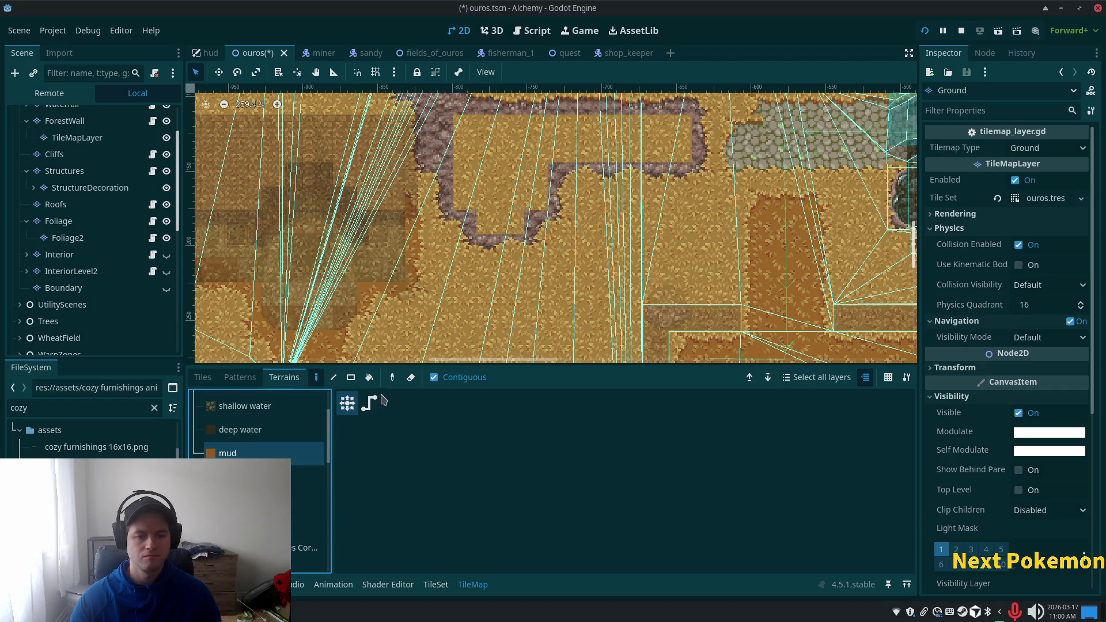
{"action": "left_click", "coordinate": [487, 165]}
Step: Paint Terrain Set 1 path terrain across the ground
{"action": "left_click", "coordinate": [259, 476]}
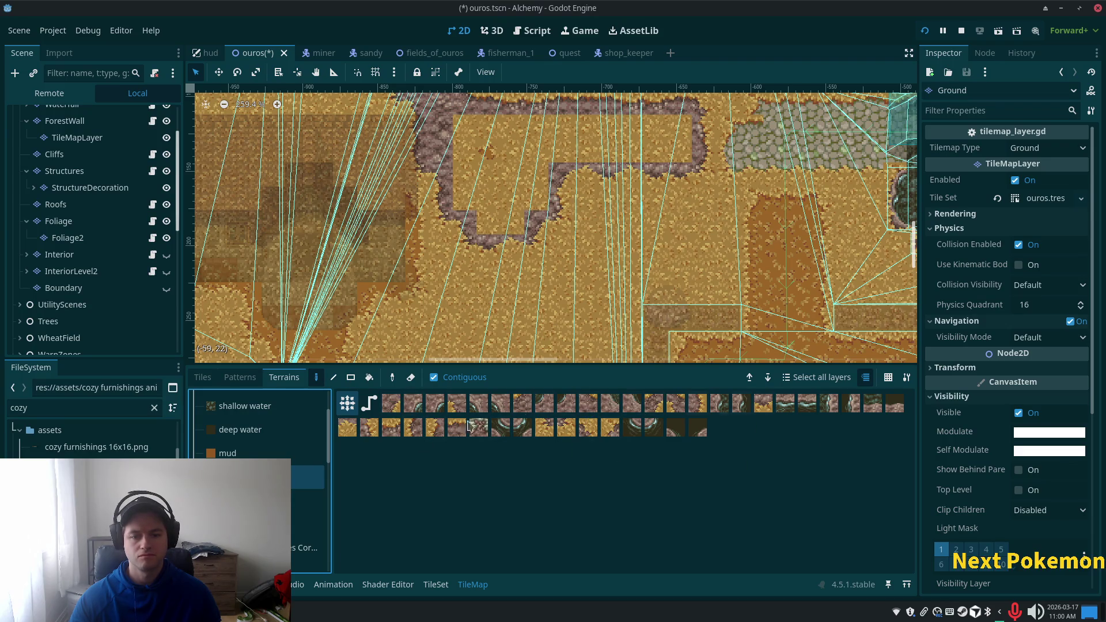
{"action": "scroll", "coordinate": [259, 478], "scroll_direction": "down", "scroll_amount": 3}
{"action": "left_click", "coordinate": [259, 481]}
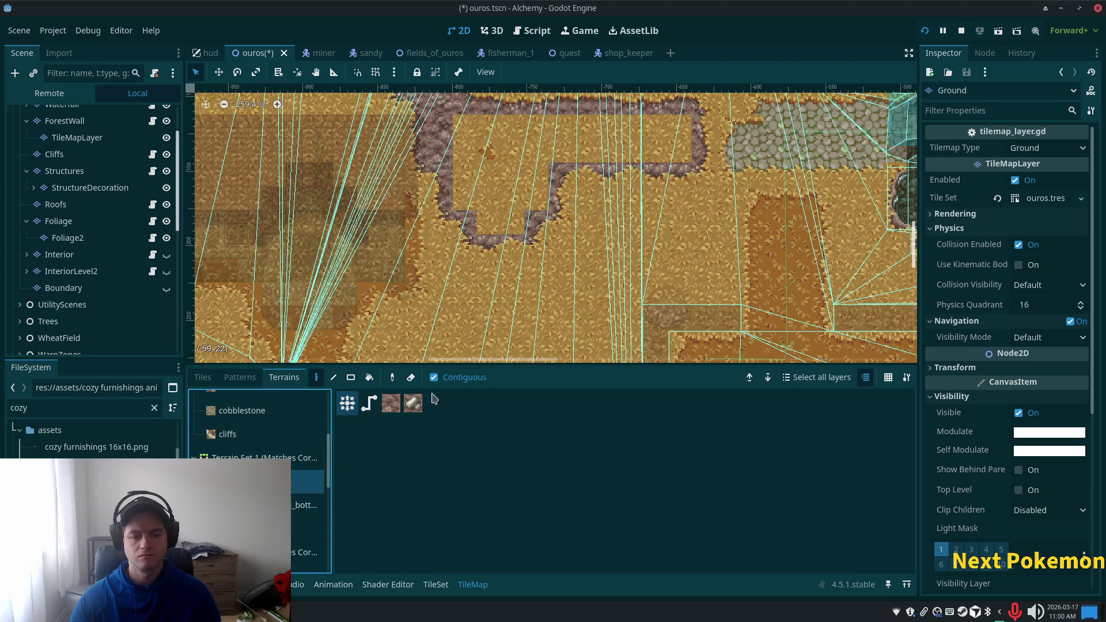
{"action": "left_click", "coordinate": [391, 403]}
{"action": "scroll", "coordinate": [478, 316], "scroll_direction": "up", "scroll_amount": 3}
{"action": "mouse_move", "coordinate": [484, 314]}
{"action": "left_mouse_down"}
{"action": "mouse_move", "coordinate": [449, 277]}
{"action": "mouse_move", "coordinate": [567, 271]}
{"action": "mouse_move", "coordinate": [581, 291]}
{"action": "mouse_move", "coordinate": [556, 357]}
{"action": "left_mouse_up"}
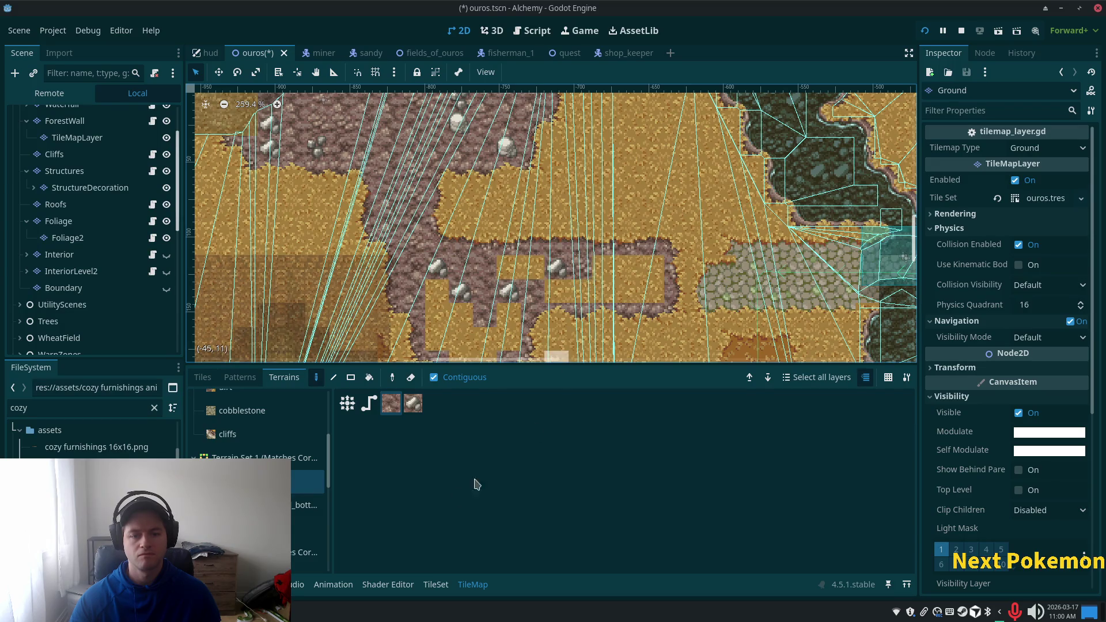
Step: Paint a dirt rectangle joining the rocky paths and extend it downward
{"action": "key", "text": "Escape"}
{"action": "left_click", "coordinate": [351, 377]}
{"action": "left_click_drag", "start_coordinate": [426, 264], "coordinate": [660, 303]}
{"action": "left_click_drag", "start_coordinate": [514, 311], "coordinate": [516, 345]}
{"action": "scroll", "coordinate": [507, 276], "scroll_direction": "down", "scroll_amount": 5}
Step: Fill the dirt patch's notch, cover the boulder with dirt, and save ouros.tscn
{"action": "mouse_move", "coordinate": [503, 238]}
{"action": "left_mouse_down"}
{"action": "mouse_move", "coordinate": [459, 245]}
{"action": "mouse_move", "coordinate": [481, 244]}
{"action": "left_mouse_up"}
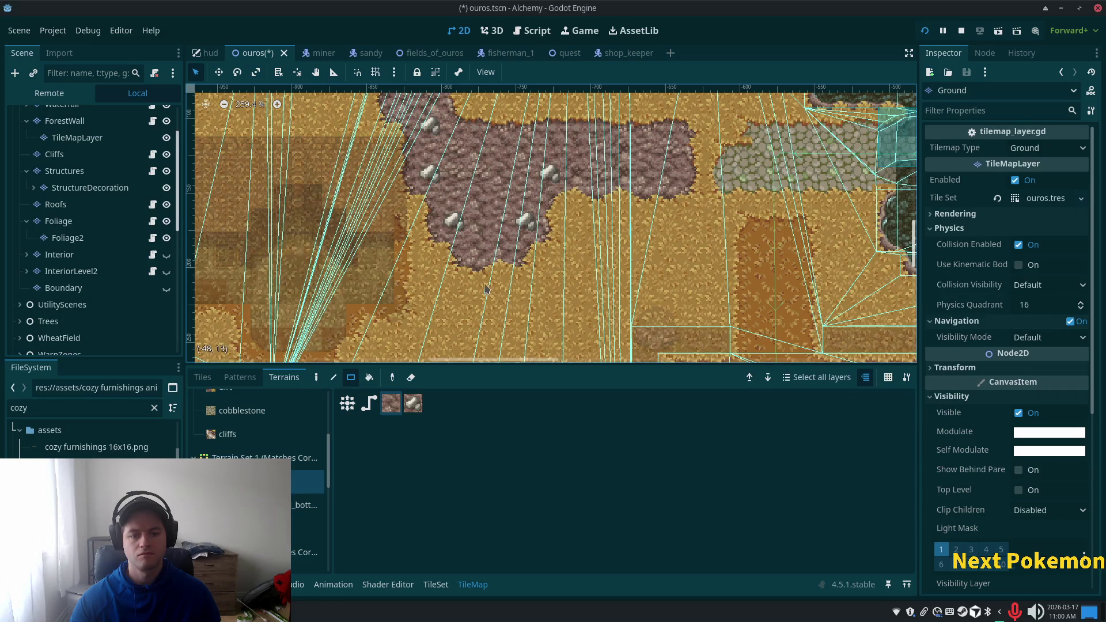
{"action": "left_click", "coordinate": [396, 403]}
{"action": "left_click_drag", "start_coordinate": [426, 161], "coordinate": [444, 192]}
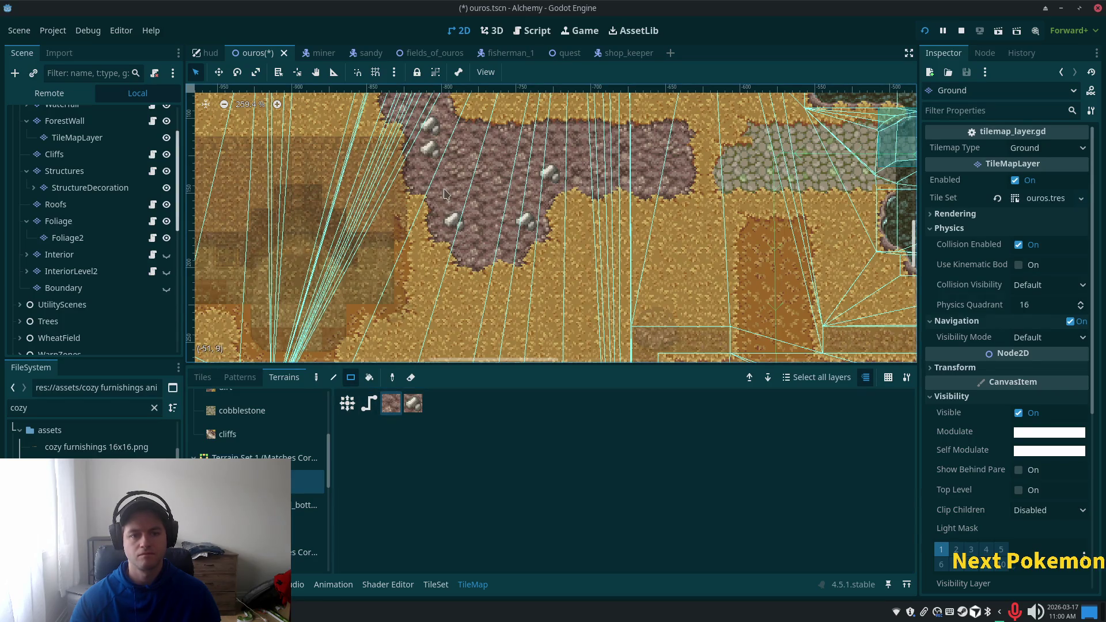
{"action": "left_click_drag", "start_coordinate": [559, 162], "coordinate": [541, 188]}
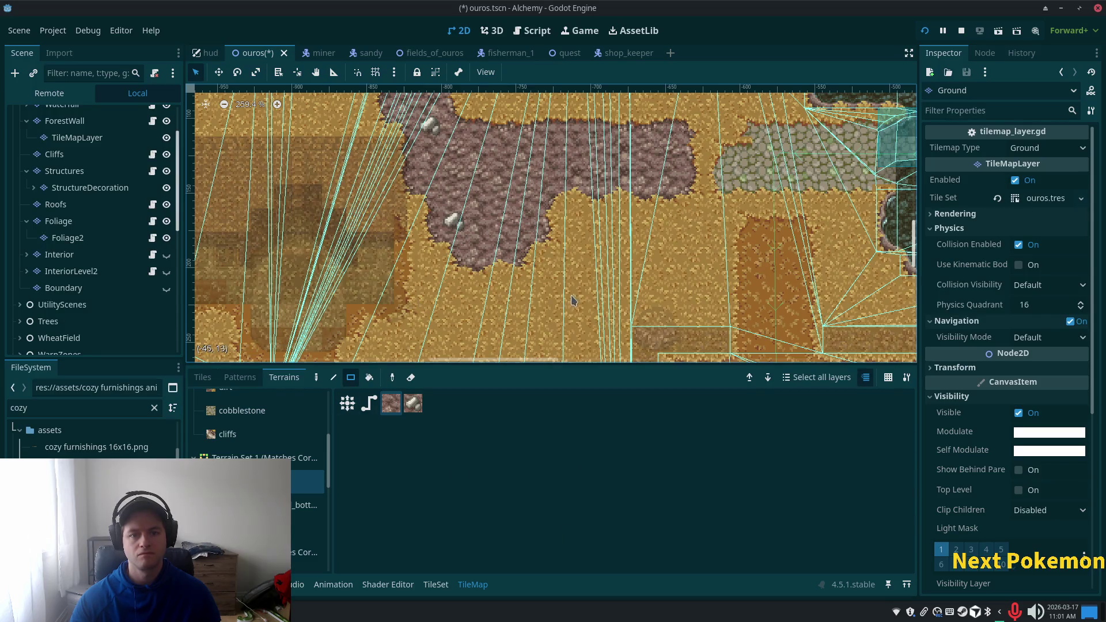
{"action": "scroll", "coordinate": [573, 300], "scroll_direction": "down", "scroll_amount": 1}
{"action": "scroll", "coordinate": [457, 247], "scroll_direction": "down", "scroll_amount": 9}
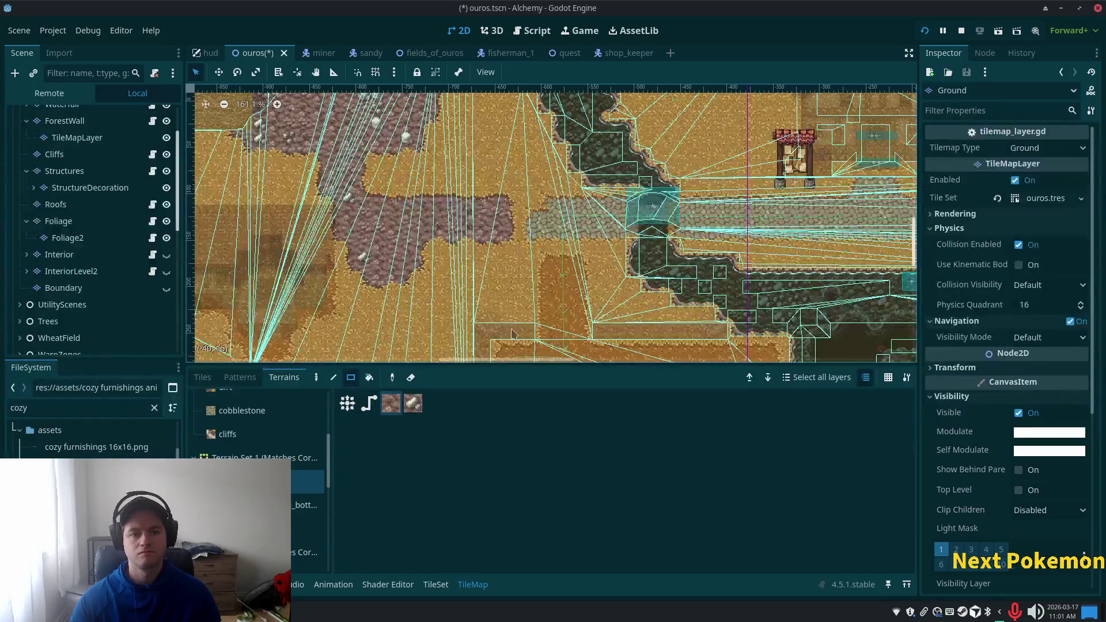
{"action": "key", "text": "ctrl+s"}
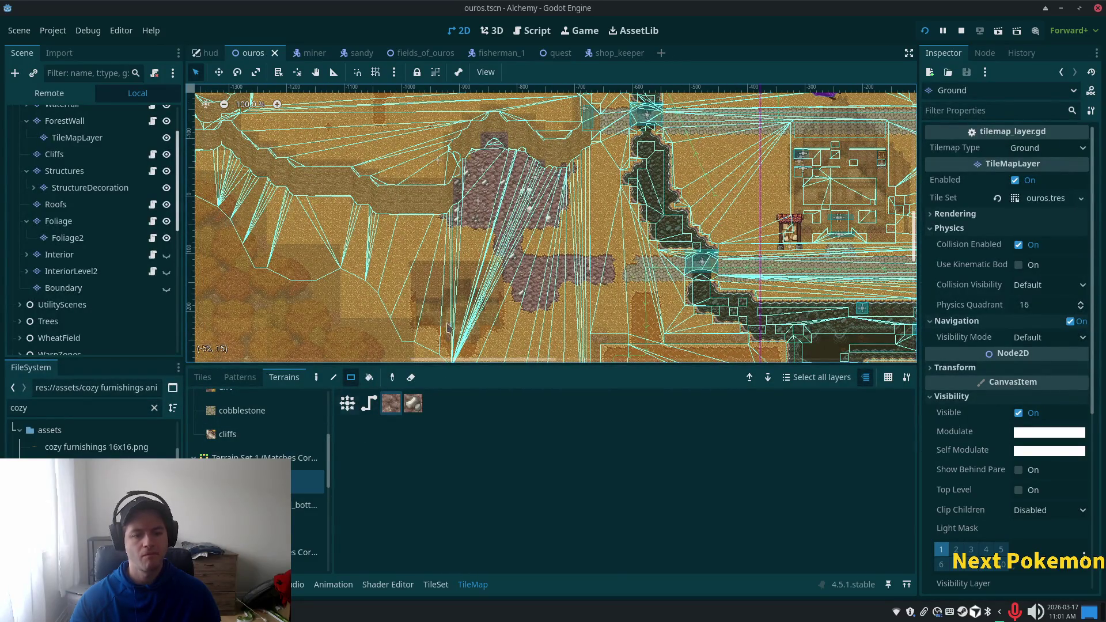
Step: Survey the map around the Ouros root node, then select the InteriorLevel2 layer
{"action": "scroll", "coordinate": [461, 357], "scroll_direction": "up", "scroll_amount": 3}
{"action": "scroll", "coordinate": [56, 137], "scroll_direction": "up", "scroll_amount": 3}
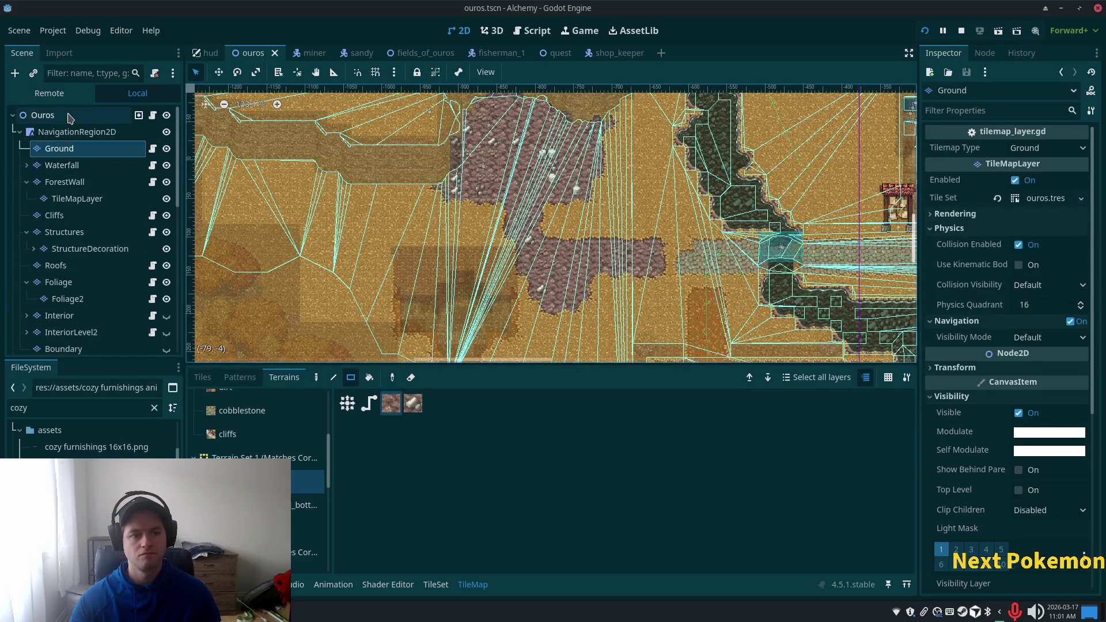
{"action": "double_click", "coordinate": [43, 115]}
{"action": "scroll", "coordinate": [566, 327], "scroll_direction": "up", "scroll_amount": 3}
{"action": "scroll", "coordinate": [566, 327], "scroll_direction": "up", "scroll_amount": 5}
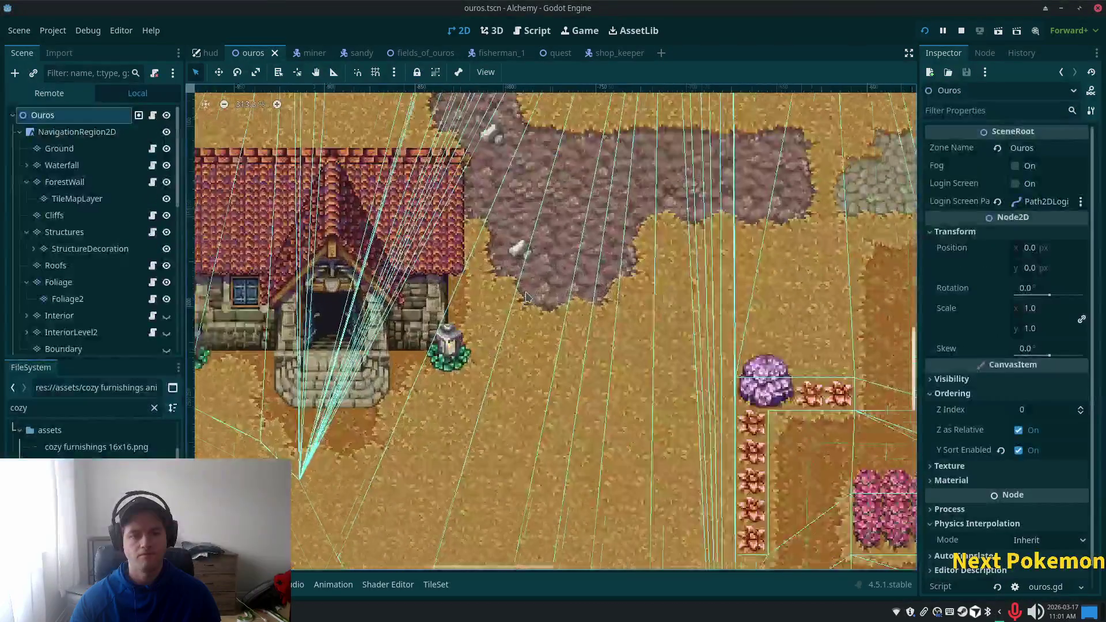
{"action": "scroll", "coordinate": [593, 200], "scroll_direction": "down", "scroll_amount": 14}
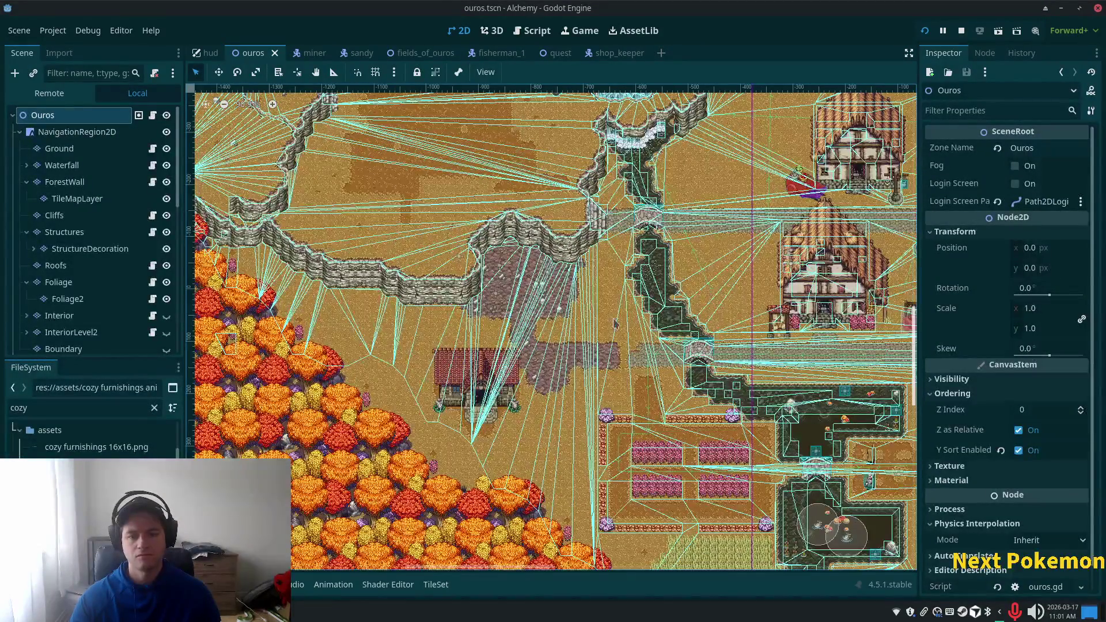
{"action": "scroll", "coordinate": [606, 268], "scroll_direction": "up", "scroll_amount": 6}
{"action": "scroll", "coordinate": [606, 267], "scroll_direction": "up", "scroll_amount": 6}
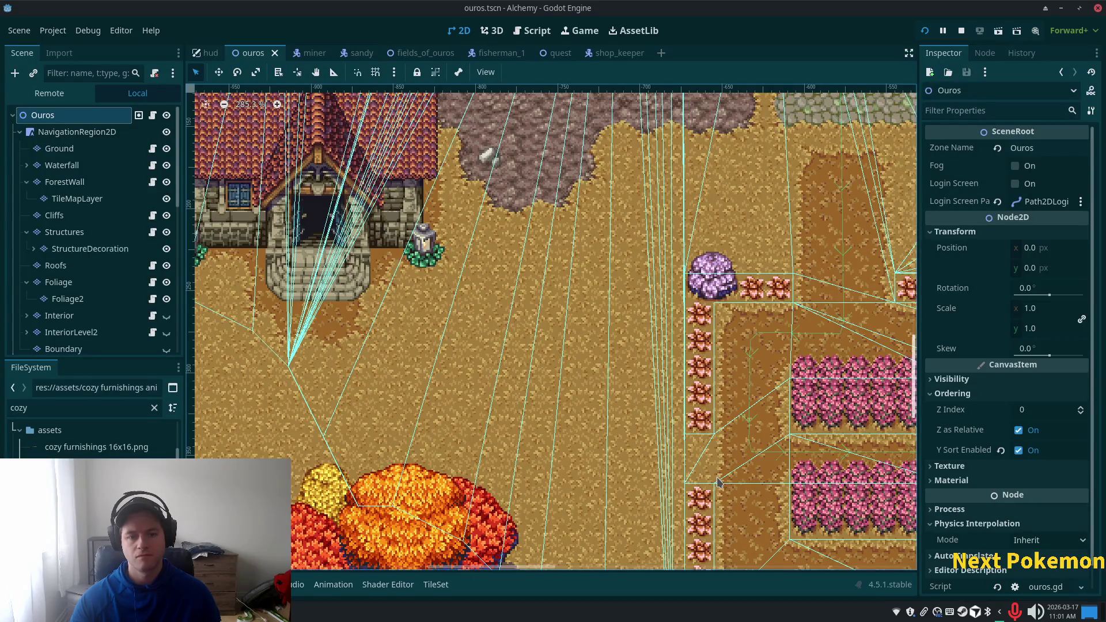
{"action": "scroll", "coordinate": [482, 378], "scroll_direction": "down", "scroll_amount": 5}
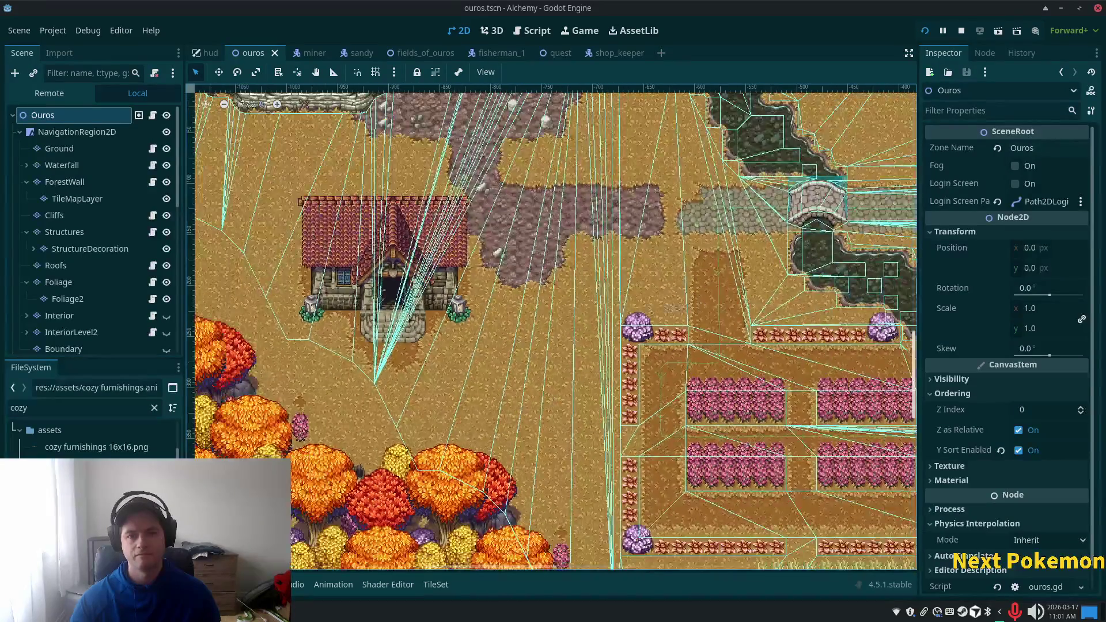
{"action": "scroll", "coordinate": [482, 377], "scroll_direction": "down", "scroll_amount": 2}
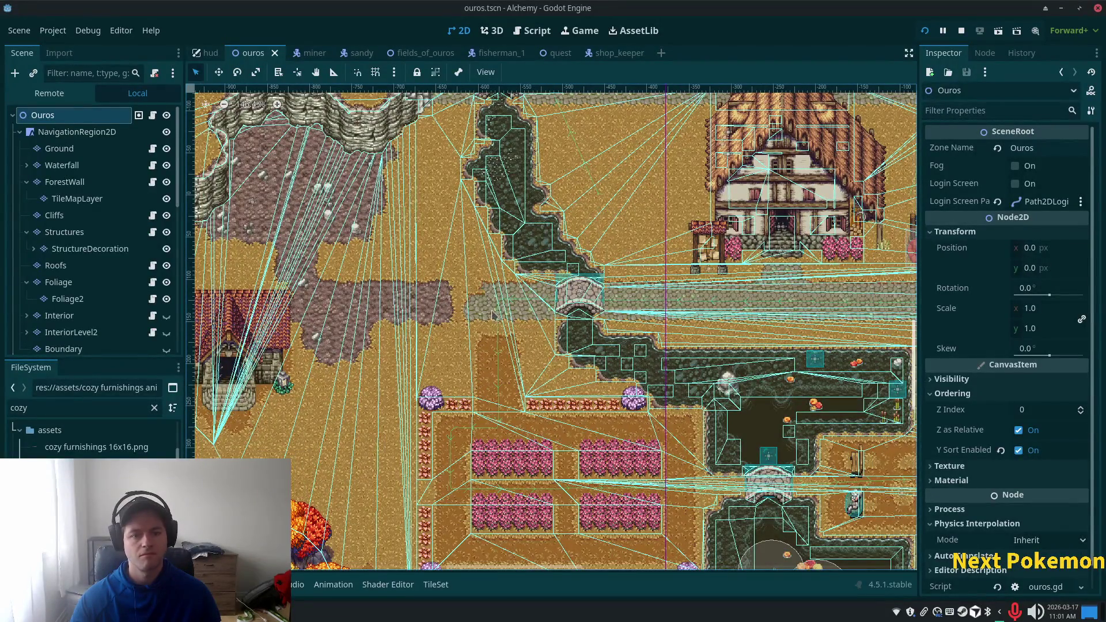
{"action": "scroll", "coordinate": [470, 317], "scroll_direction": "up", "scroll_amount": 6}
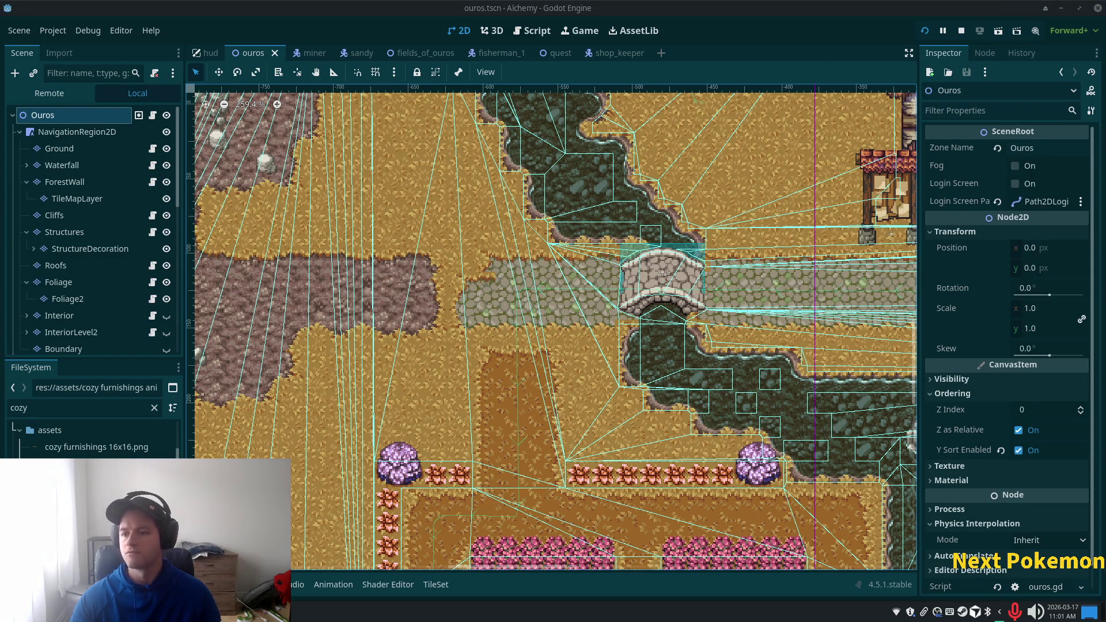
{"action": "scroll", "coordinate": [464, 277], "scroll_direction": "up", "scroll_amount": 10}
{"action": "scroll", "coordinate": [717, 322], "scroll_direction": "up", "scroll_amount": 2}
{"action": "scroll", "coordinate": [749, 299], "scroll_direction": "left", "scroll_amount": 5}
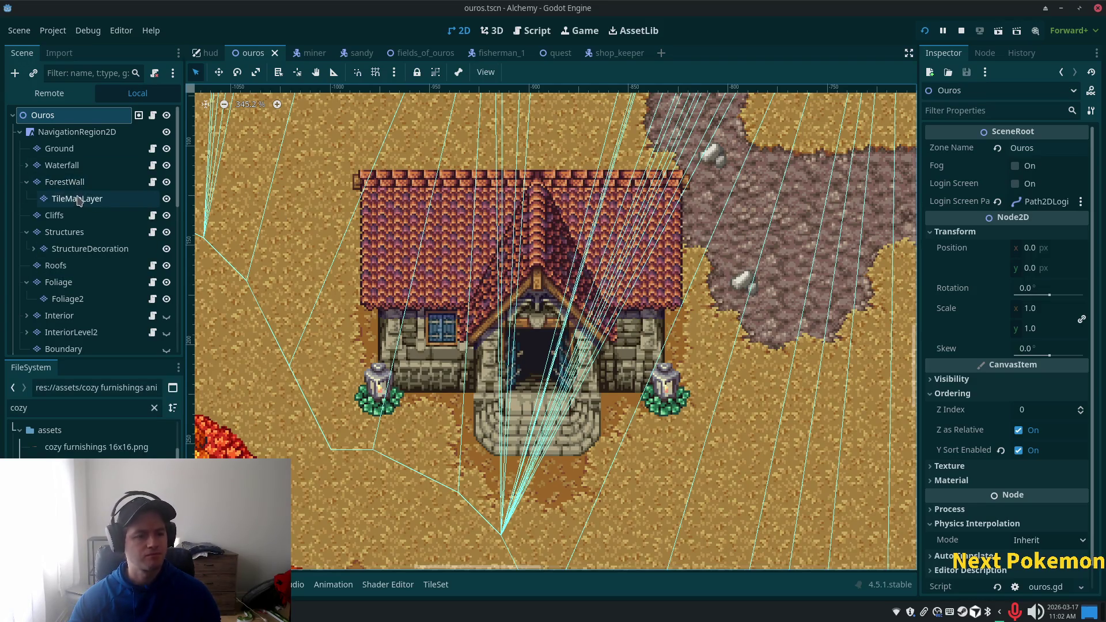
{"action": "scroll", "coordinate": [71, 288], "scroll_direction": "down", "scroll_amount": 2}
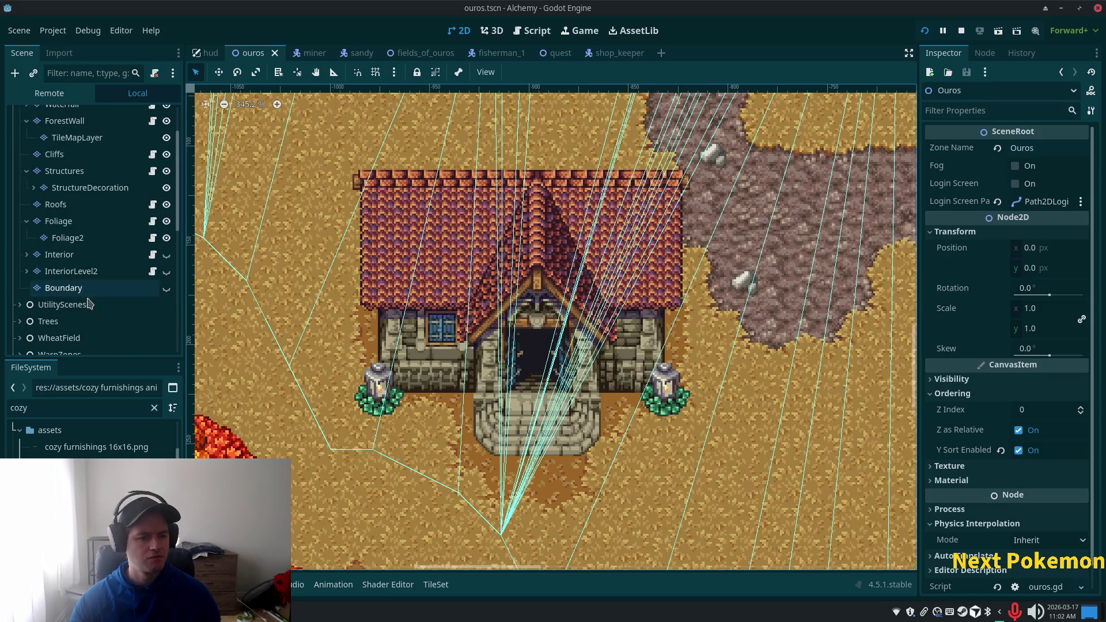
{"action": "left_click", "coordinate": [71, 272]}
Step: Leave InteriorLevel2 hidden, select the Interior layer and show its tile atlas
{"action": "left_click", "coordinate": [165, 273]}
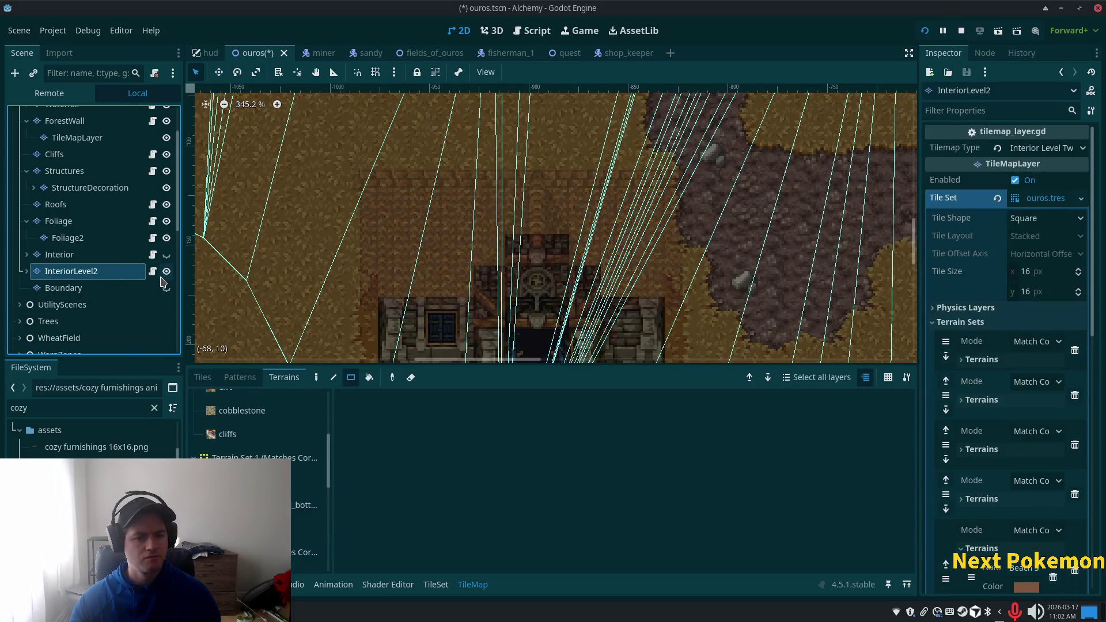
{"action": "left_click", "coordinate": [166, 271]}
{"action": "left_click", "coordinate": [60, 254]}
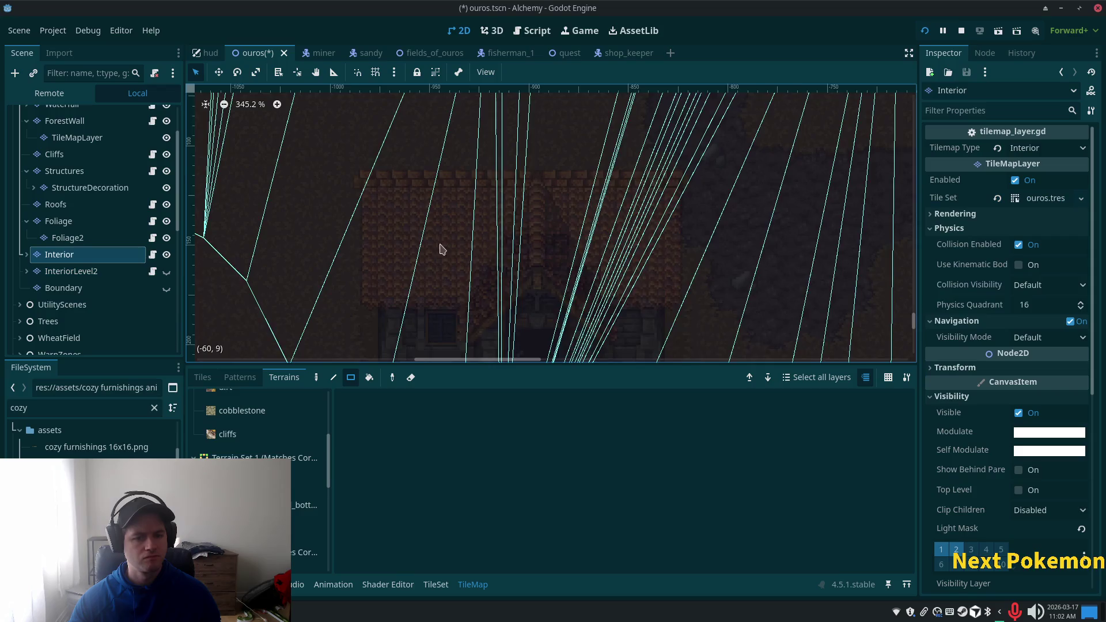
{"action": "scroll", "coordinate": [86, 221], "scroll_direction": "down", "scroll_amount": 3}
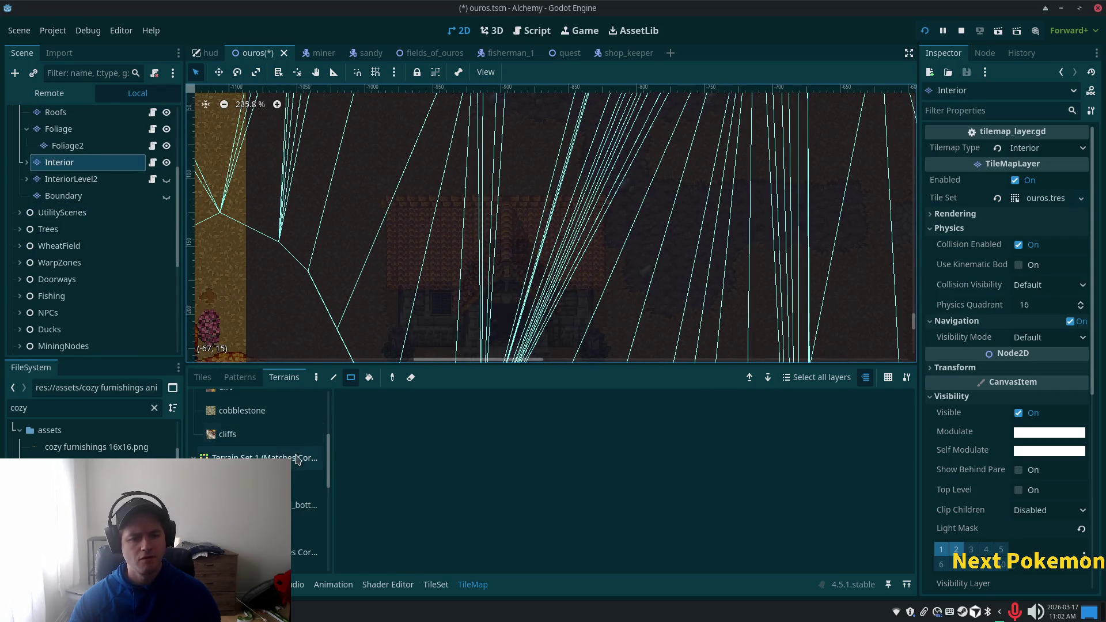
{"action": "left_click", "coordinate": [242, 377]}
{"action": "left_click", "coordinate": [202, 378]}
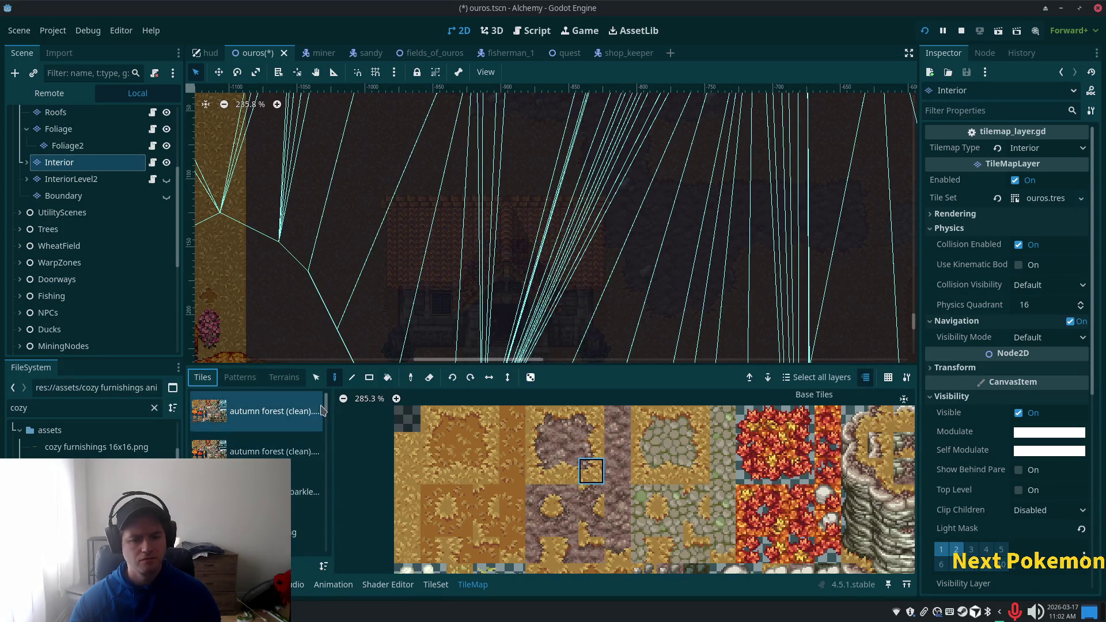
{"action": "left_click", "coordinate": [276, 508]}
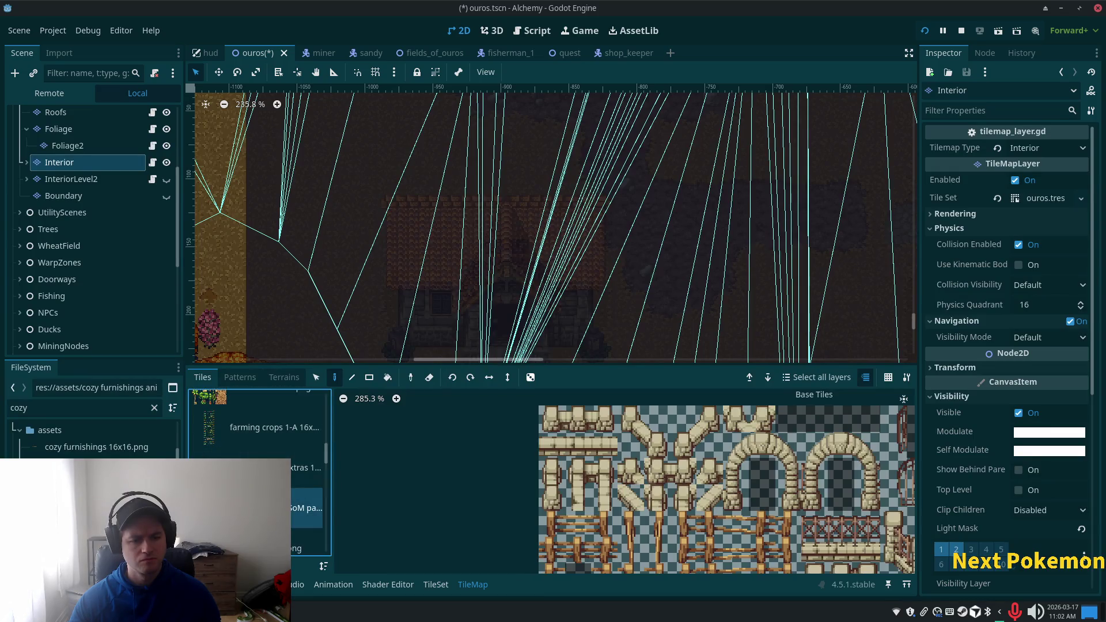
{"action": "scroll", "coordinate": [259, 473], "scroll_direction": "down", "scroll_amount": 3}
{"action": "left_click", "coordinate": [259, 487]}
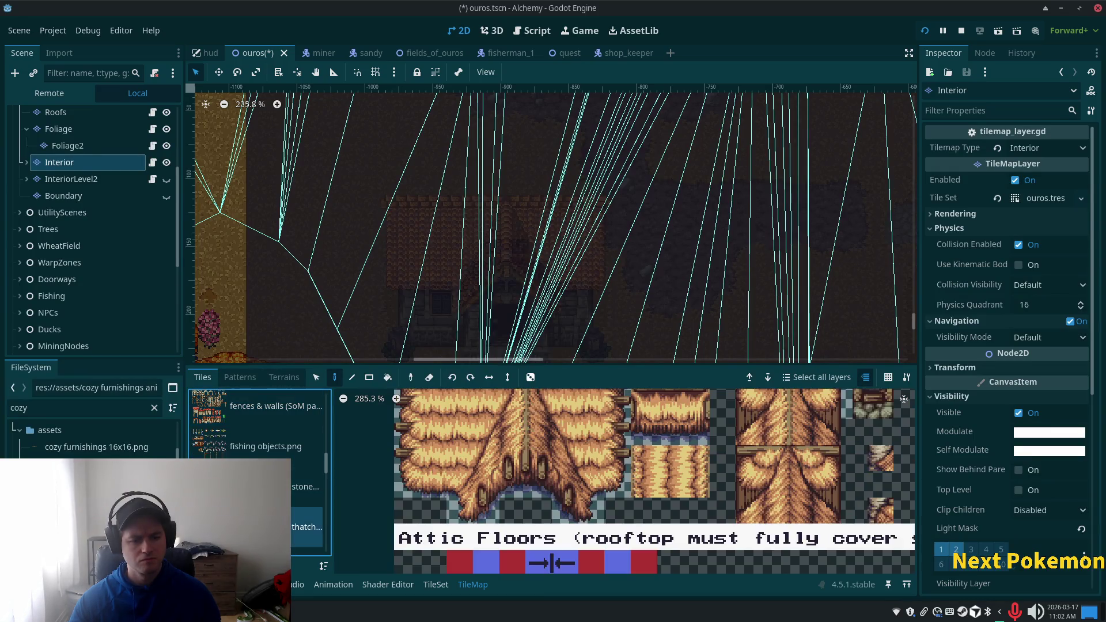
{"action": "scroll", "coordinate": [259, 450], "scroll_direction": "down", "scroll_amount": 2}
{"action": "left_click", "coordinate": [259, 526]}
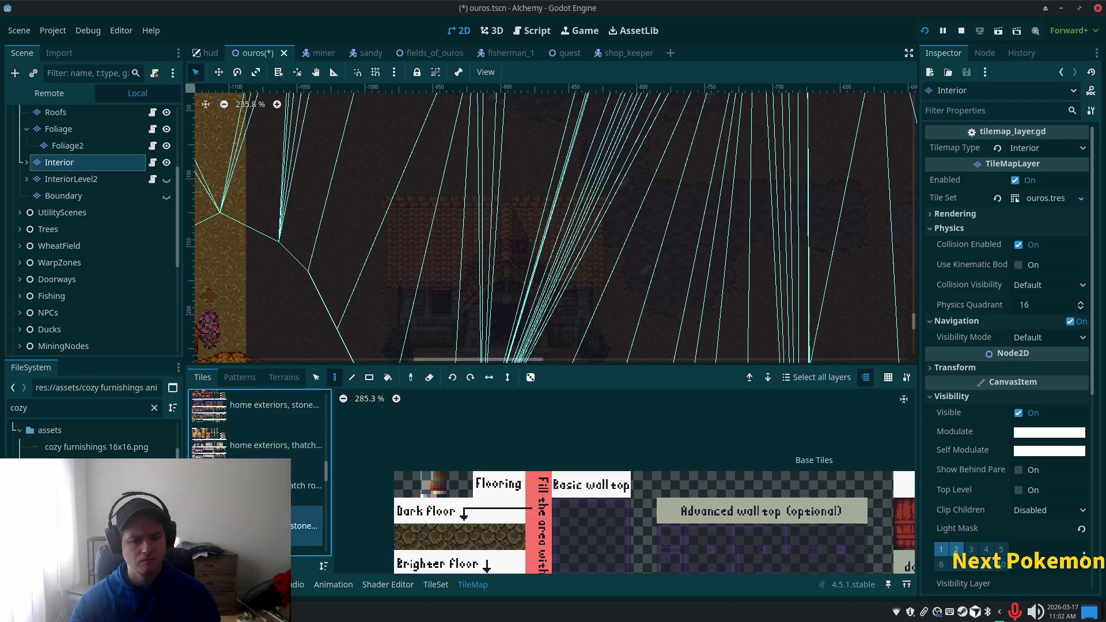
{"action": "scroll", "coordinate": [259, 489], "scroll_direction": "down", "scroll_amount": 3}
{"action": "scroll", "coordinate": [662, 508], "scroll_direction": "down", "scroll_amount": 2}
{"action": "mouse_move", "coordinate": [662, 507]}
{"action": "left_mouse_down"}
{"action": "mouse_move", "coordinate": [553, 403]}
{"action": "mouse_move", "coordinate": [414, 397]}
{"action": "mouse_move", "coordinate": [388, 410]}
{"action": "mouse_move", "coordinate": [416, 423]}
{"action": "left_mouse_up"}
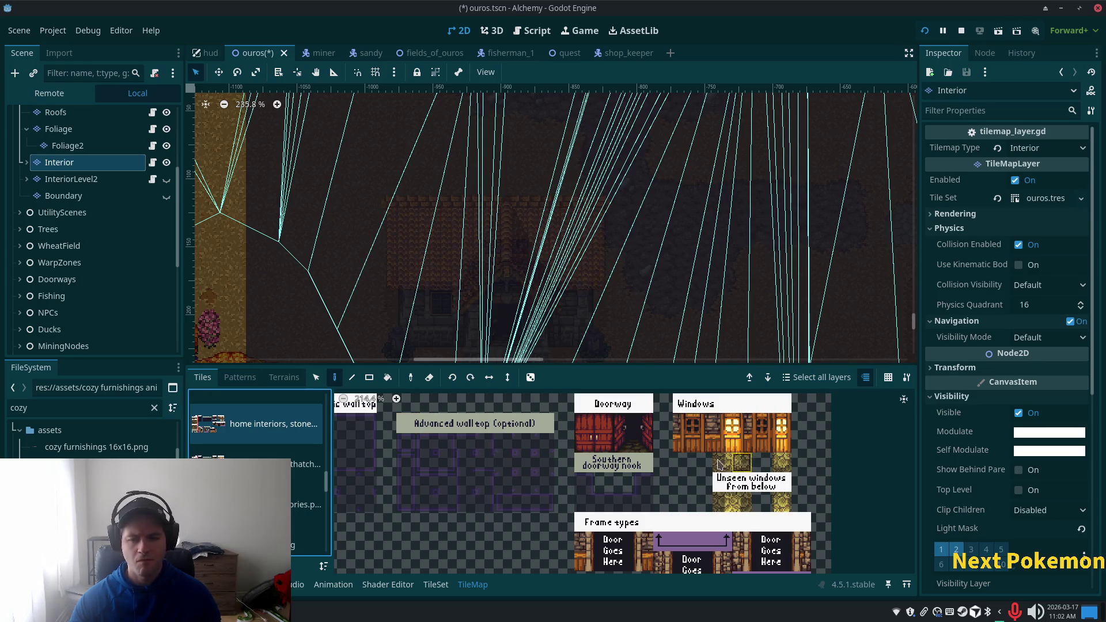
{"action": "scroll", "coordinate": [698, 461], "scroll_direction": "down", "scroll_amount": 2}
{"action": "scroll", "coordinate": [633, 489], "scroll_direction": "down", "scroll_amount": 5}
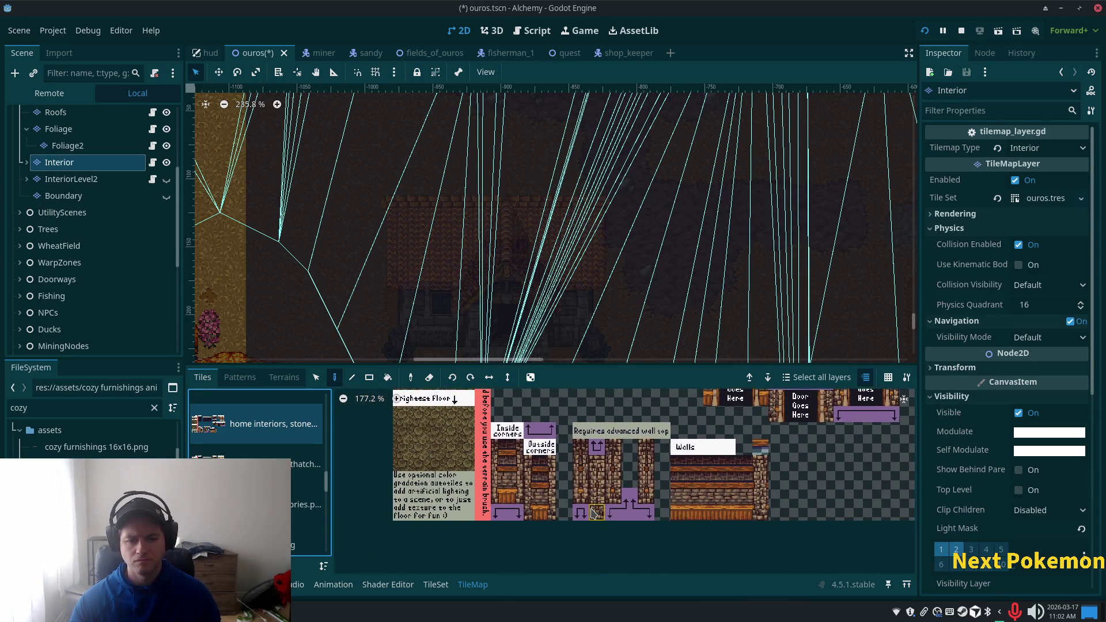
{"action": "left_click_drag", "start_coordinate": [590, 513], "coordinate": [651, 534]}
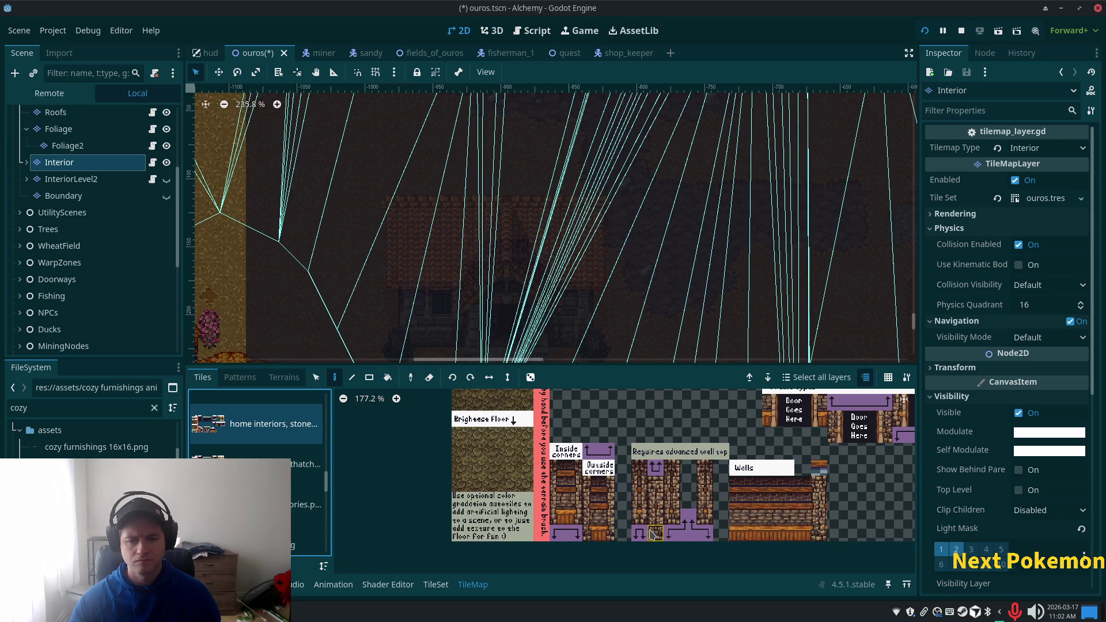
{"action": "scroll", "coordinate": [653, 534], "scroll_direction": "up", "scroll_amount": 5}
{"action": "scroll", "coordinate": [618, 484], "scroll_direction": "down", "scroll_amount": 1}
{"action": "scroll", "coordinate": [472, 222], "scroll_direction": "up", "scroll_amount": 2}
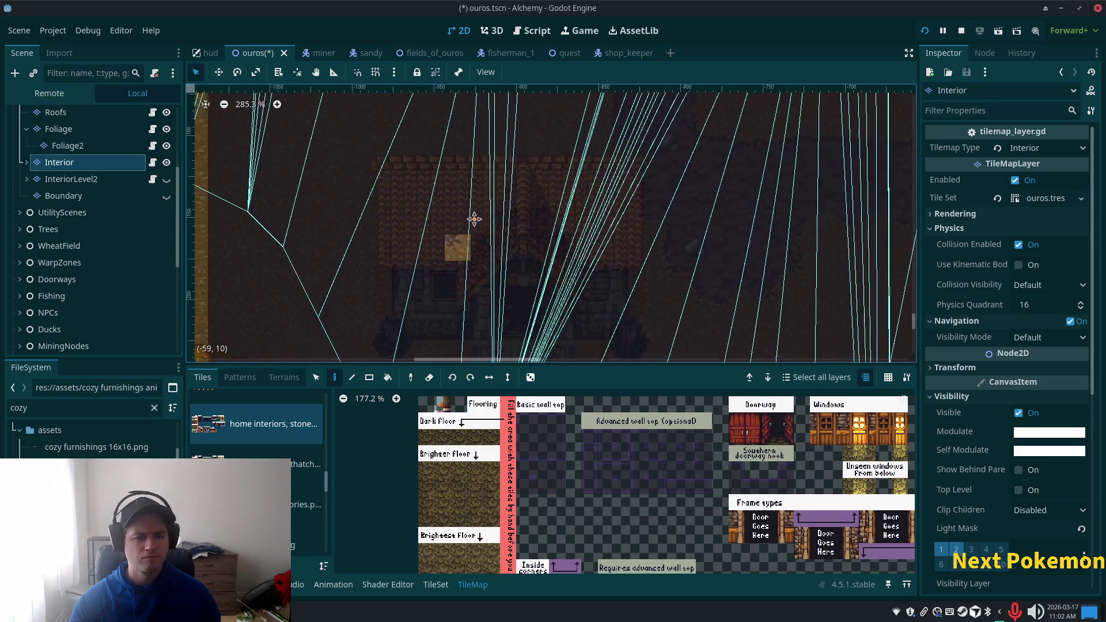
Step: Select a 5x4 block of cobblestone floor tiles from the atlas
{"action": "scroll", "coordinate": [472, 222], "scroll_direction": "down", "scroll_amount": 2}
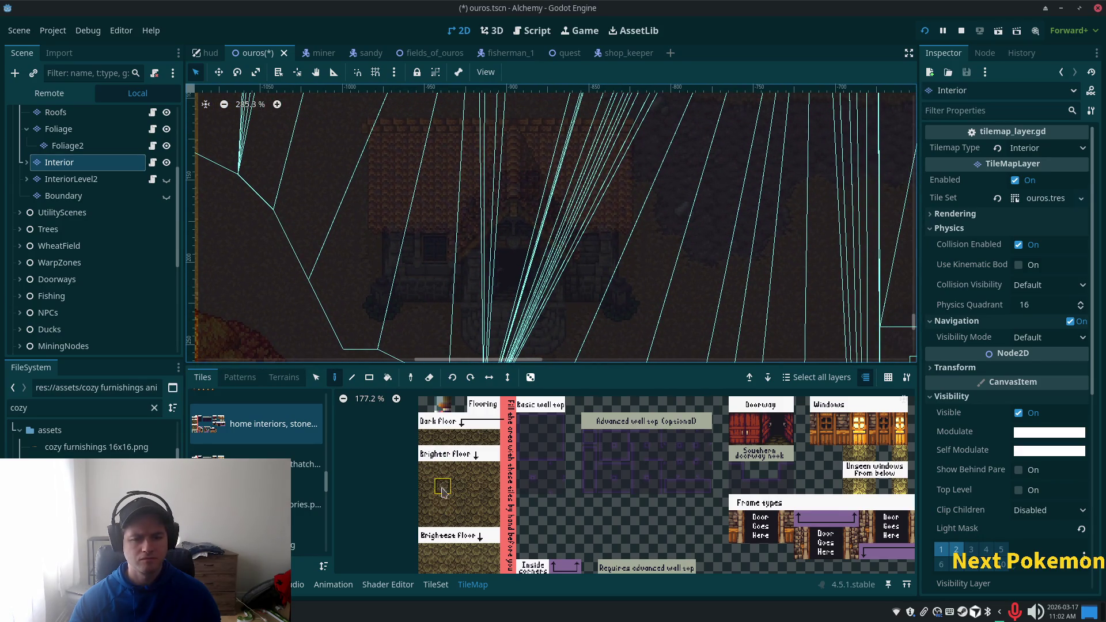
{"action": "scroll", "coordinate": [441, 489], "scroll_direction": "down", "scroll_amount": 3}
{"action": "left_click_drag", "start_coordinate": [471, 495], "coordinate": [499, 514]}
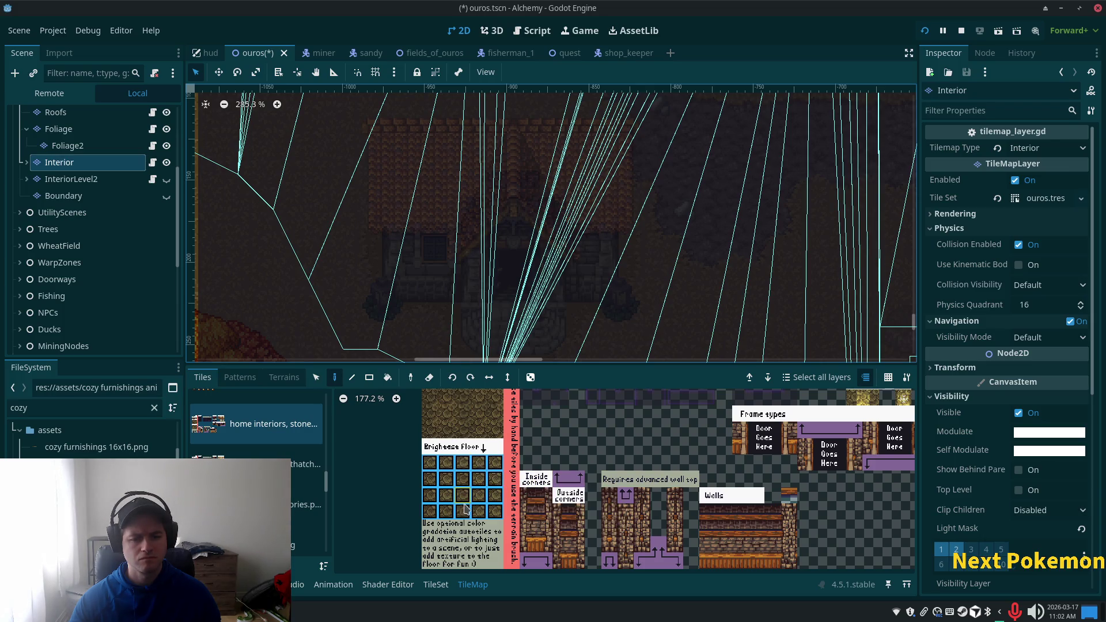
{"action": "scroll", "coordinate": [492, 502], "scroll_direction": "up", "scroll_amount": 5}
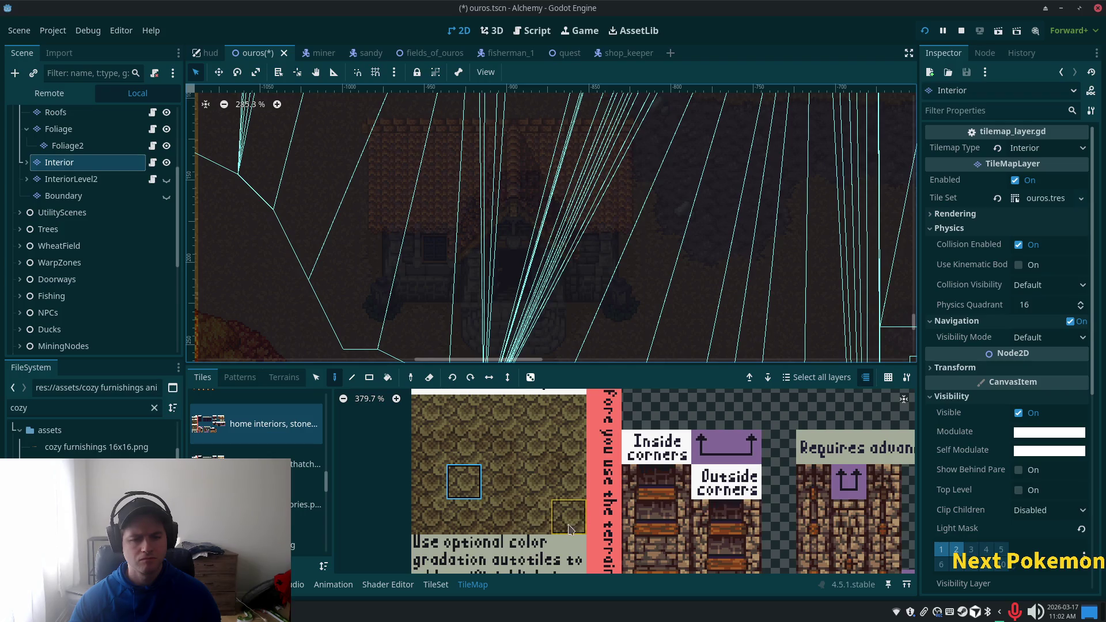
{"action": "left_click_drag", "start_coordinate": [428, 427], "coordinate": [573, 524]}
Step: Stamp the cobblestone floor block four times to fill the house interior
{"action": "scroll", "coordinate": [549, 569], "scroll_direction": "down", "scroll_amount": 3}
{"action": "scroll", "coordinate": [550, 569], "scroll_direction": "down", "scroll_amount": 1}
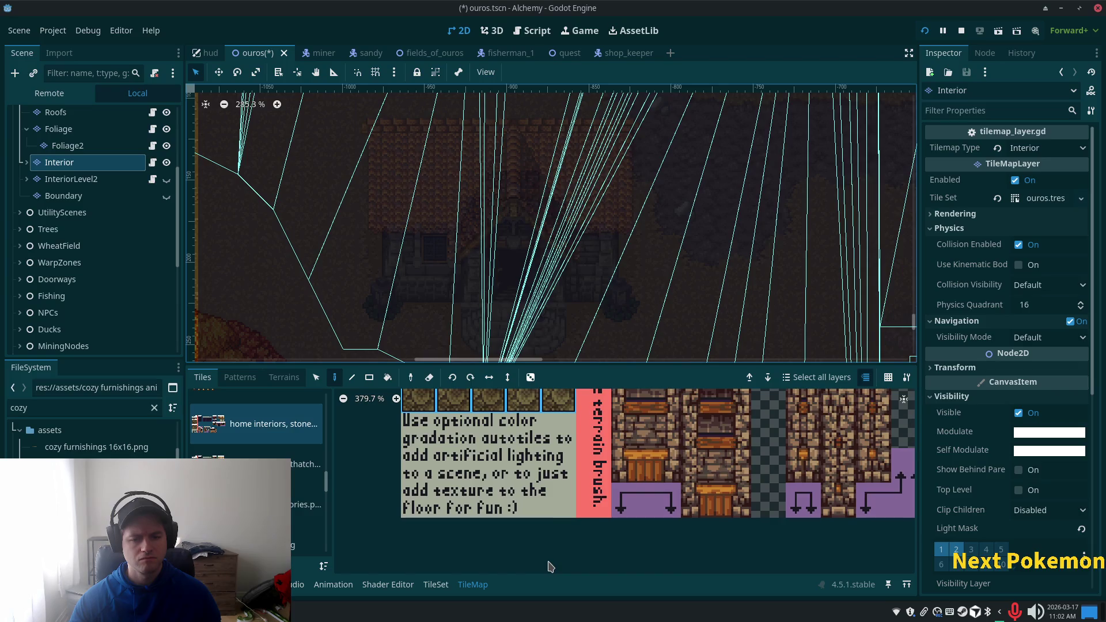
{"action": "scroll", "coordinate": [542, 570], "scroll_direction": "down", "scroll_amount": 2}
{"action": "scroll", "coordinate": [519, 547], "scroll_direction": "down", "scroll_amount": 5}
{"action": "scroll", "coordinate": [507, 529], "scroll_direction": "up", "scroll_amount": 1}
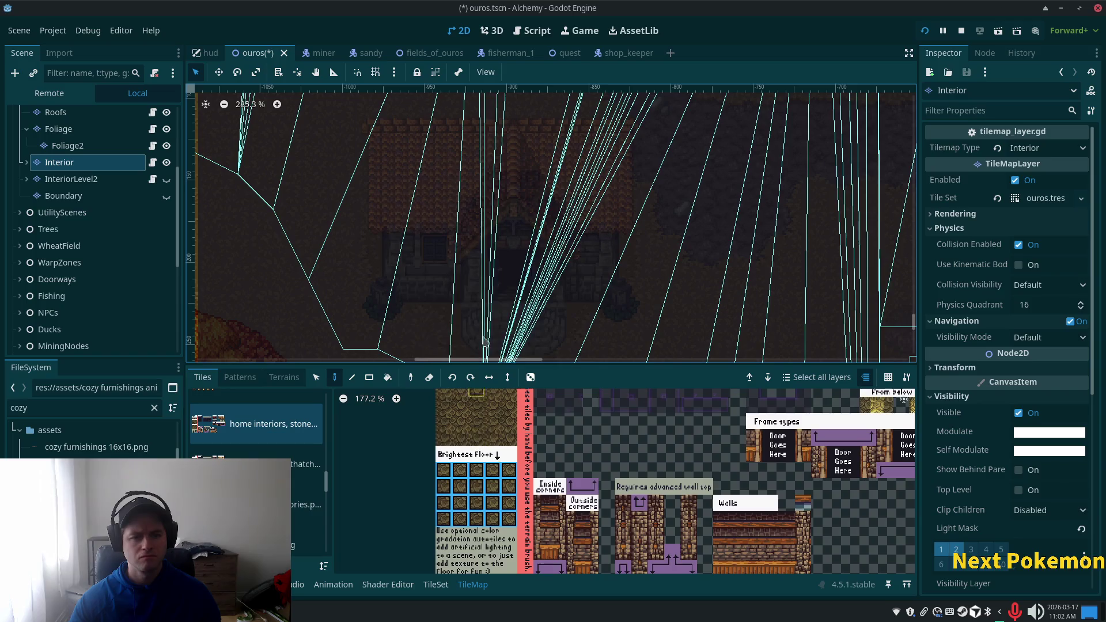
{"action": "left_click", "coordinate": [446, 244]}
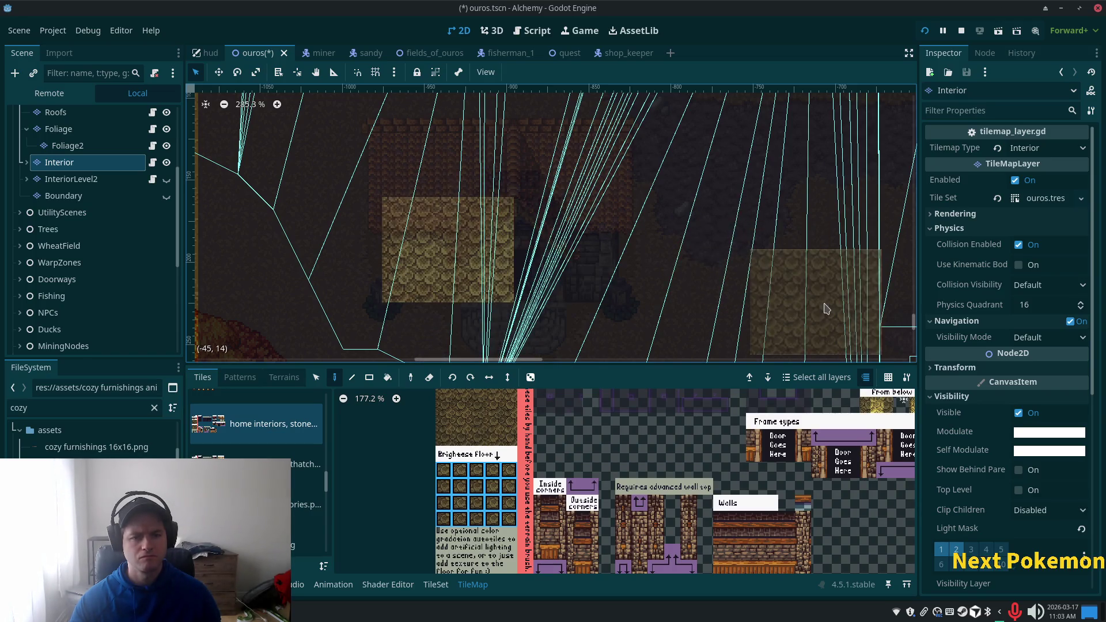
{"action": "left_click", "coordinate": [452, 210]}
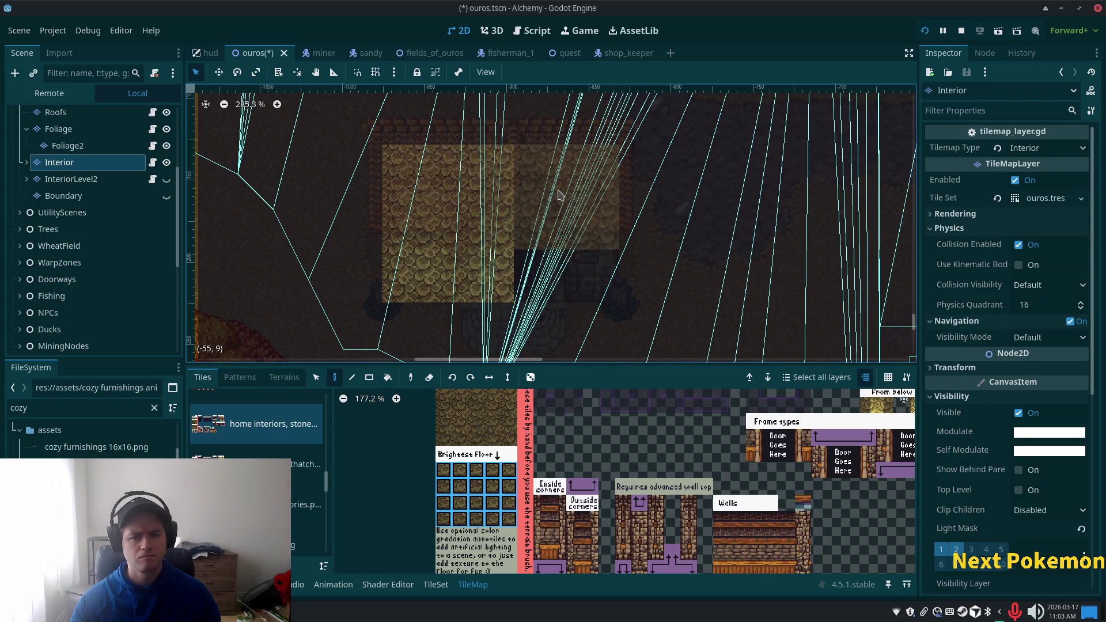
{"action": "left_click", "coordinate": [559, 194]}
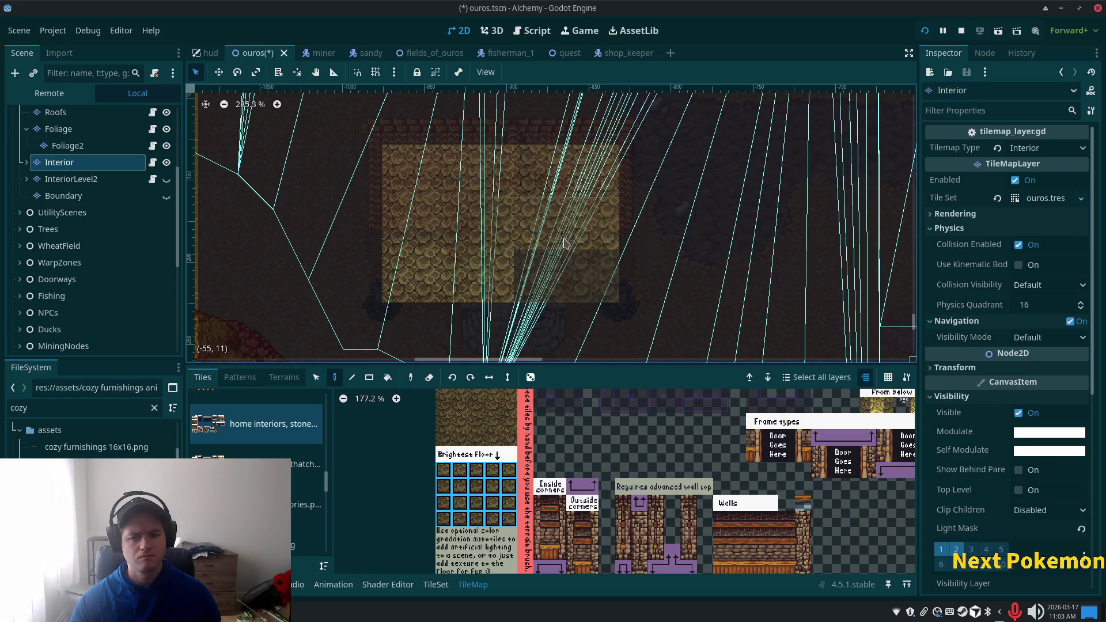
{"action": "left_click", "coordinate": [564, 246]}
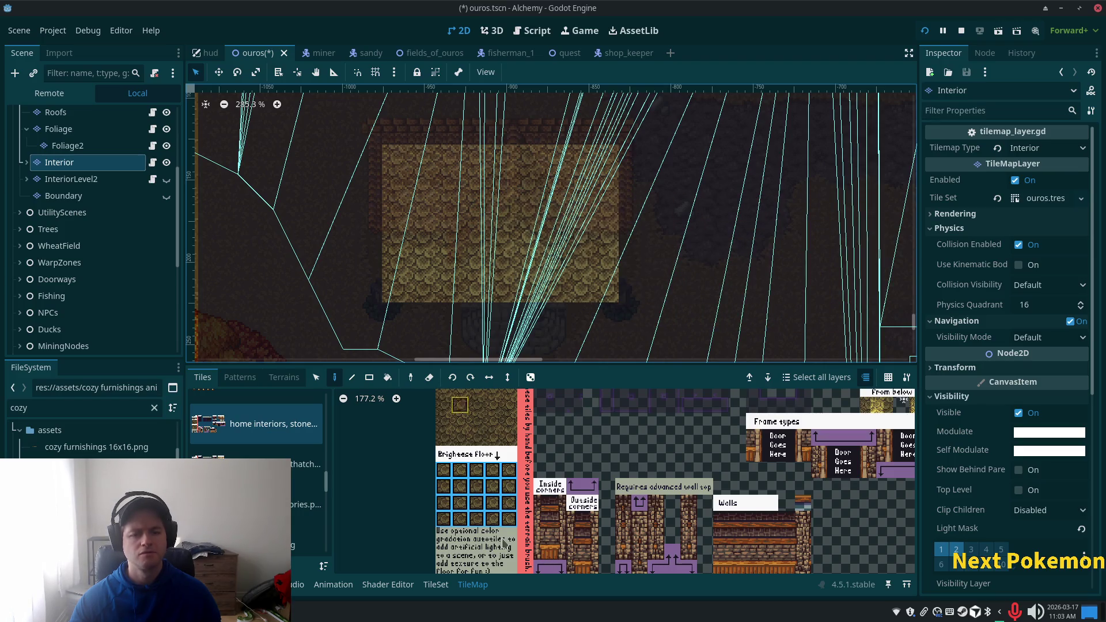
Step: Pick the Basic wall top tile and bring up the TileSet editor
{"action": "scroll", "coordinate": [518, 490], "scroll_direction": "up", "scroll_amount": 3}
{"action": "scroll", "coordinate": [529, 460], "scroll_direction": "right", "scroll_amount": 2}
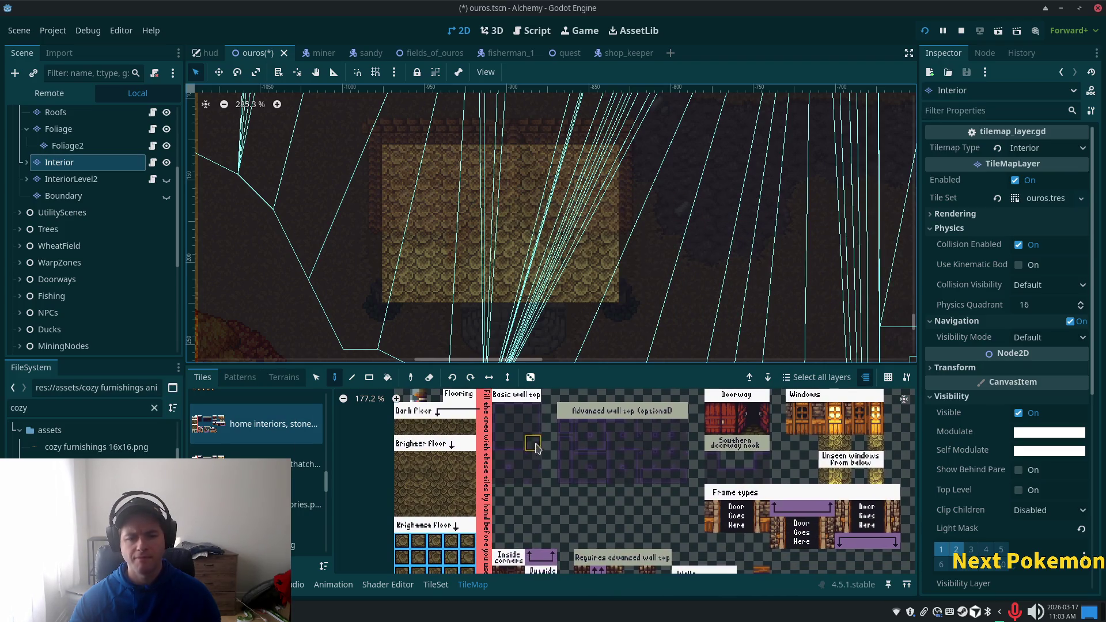
{"action": "left_click", "coordinate": [532, 426]}
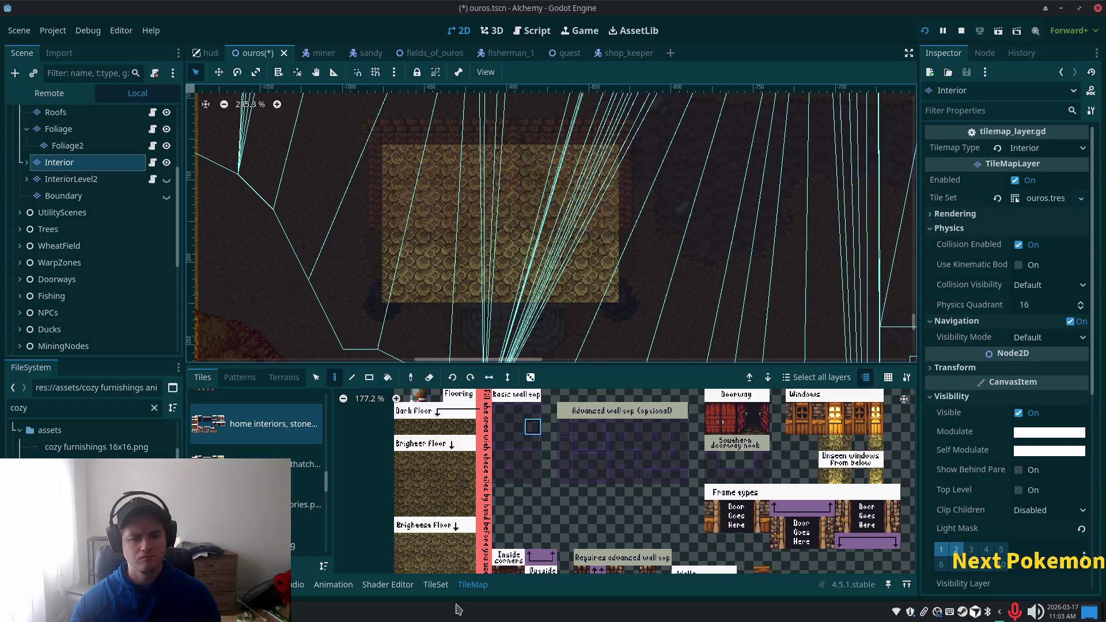
{"action": "left_click", "coordinate": [435, 586]}
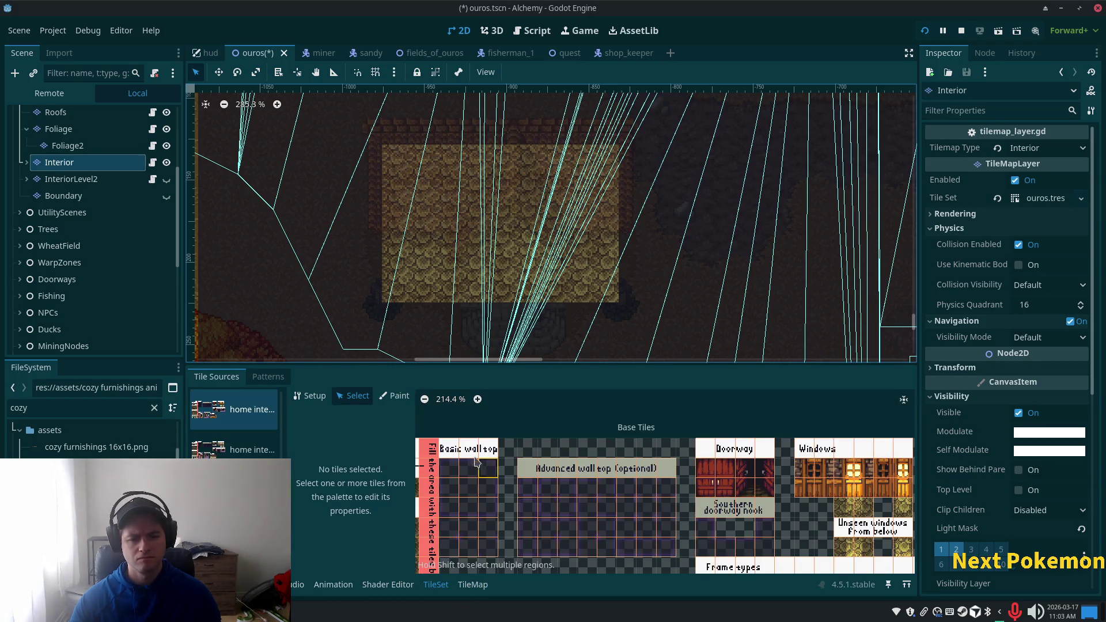
Step: Check the Basic wall top tile's square collision polygon on Physics Layer 0
{"action": "left_click", "coordinate": [488, 487]}
{"action": "scroll", "coordinate": [403, 461], "scroll_direction": "down", "scroll_amount": 3}
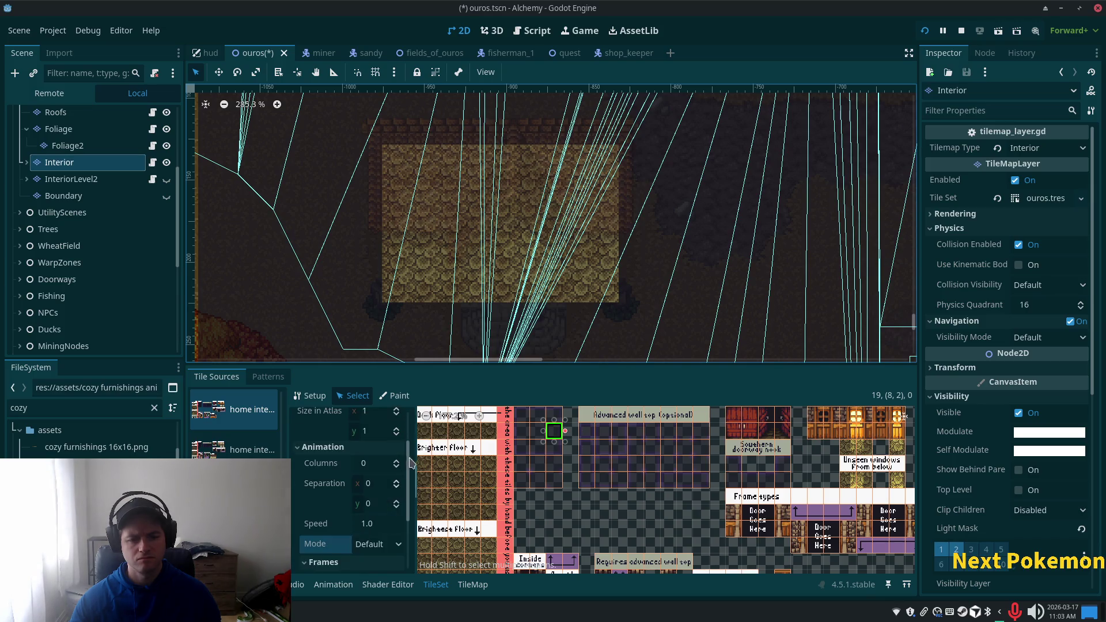
{"action": "scroll", "coordinate": [410, 507], "scroll_direction": "down", "scroll_amount": 3}
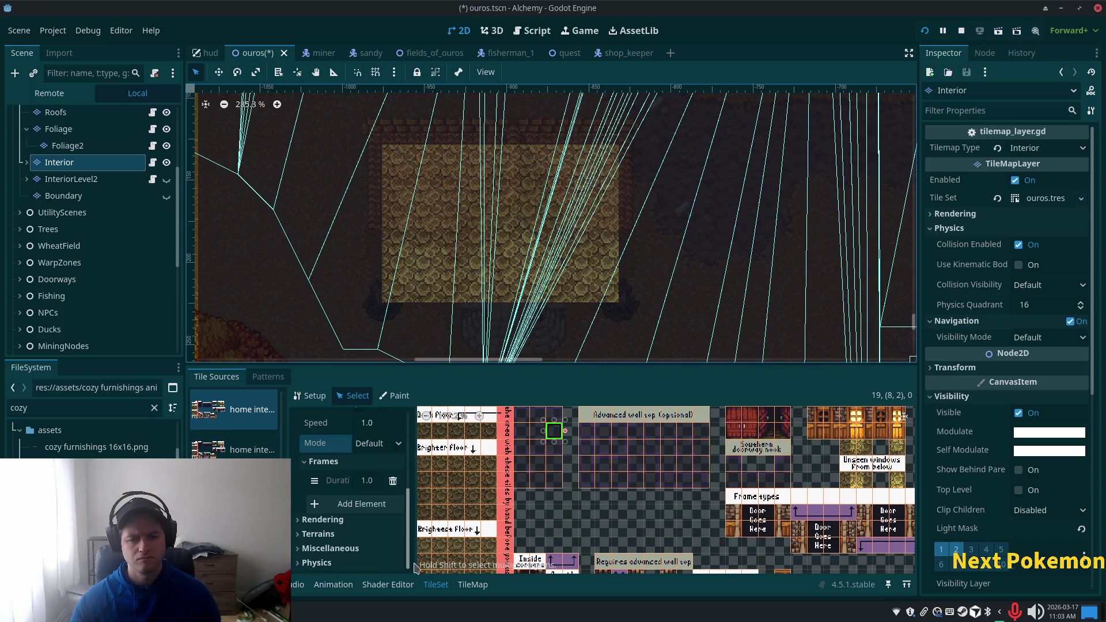
{"action": "scroll", "coordinate": [353, 553], "scroll_direction": "down", "scroll_amount": 1}
{"action": "left_click", "coordinate": [346, 565]}
{"action": "scroll", "coordinate": [403, 548], "scroll_direction": "down", "scroll_amount": 3}
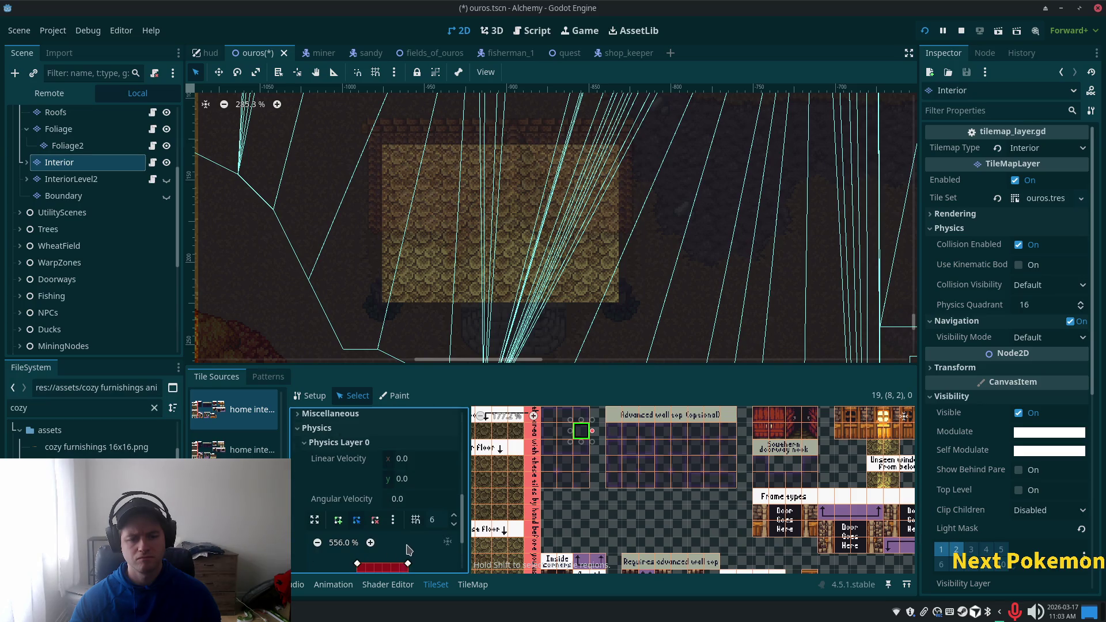
{"action": "scroll", "coordinate": [404, 548], "scroll_direction": "down", "scroll_amount": 3}
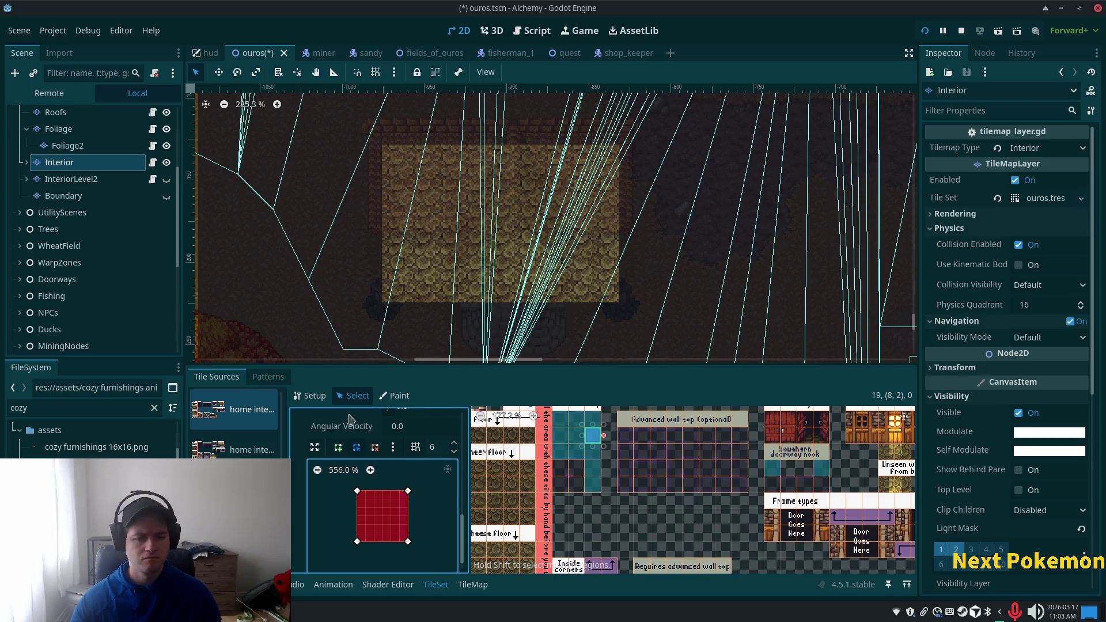
{"action": "left_click", "coordinate": [473, 584]}
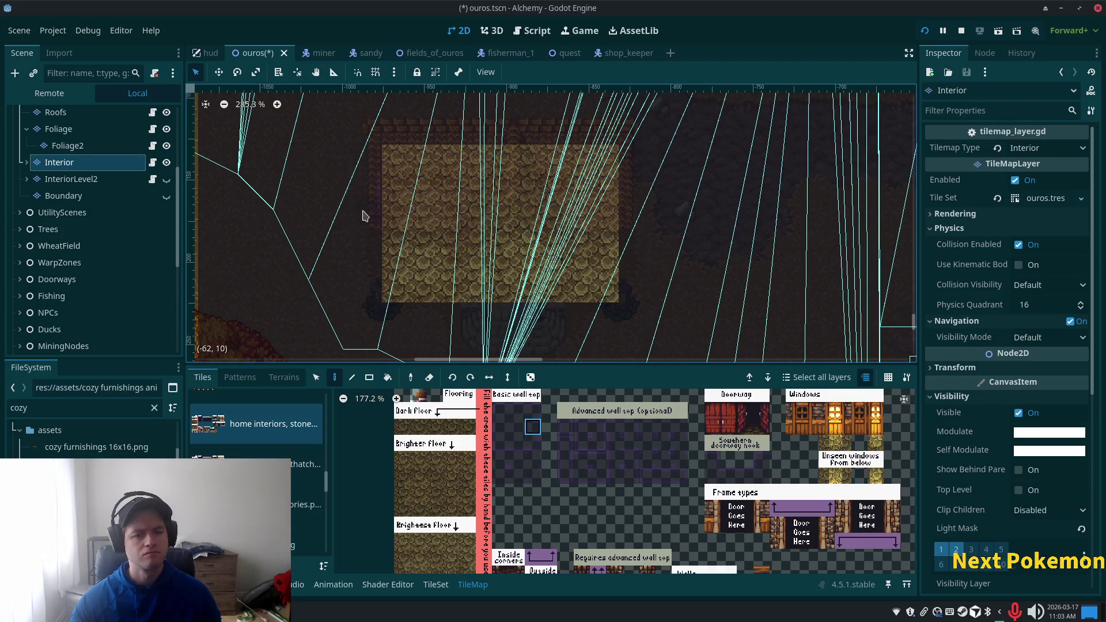
Step: Hide the Roofs layer and make the Interior layer active for painting again
{"action": "scroll", "coordinate": [381, 215], "scroll_direction": "up", "scroll_amount": 5}
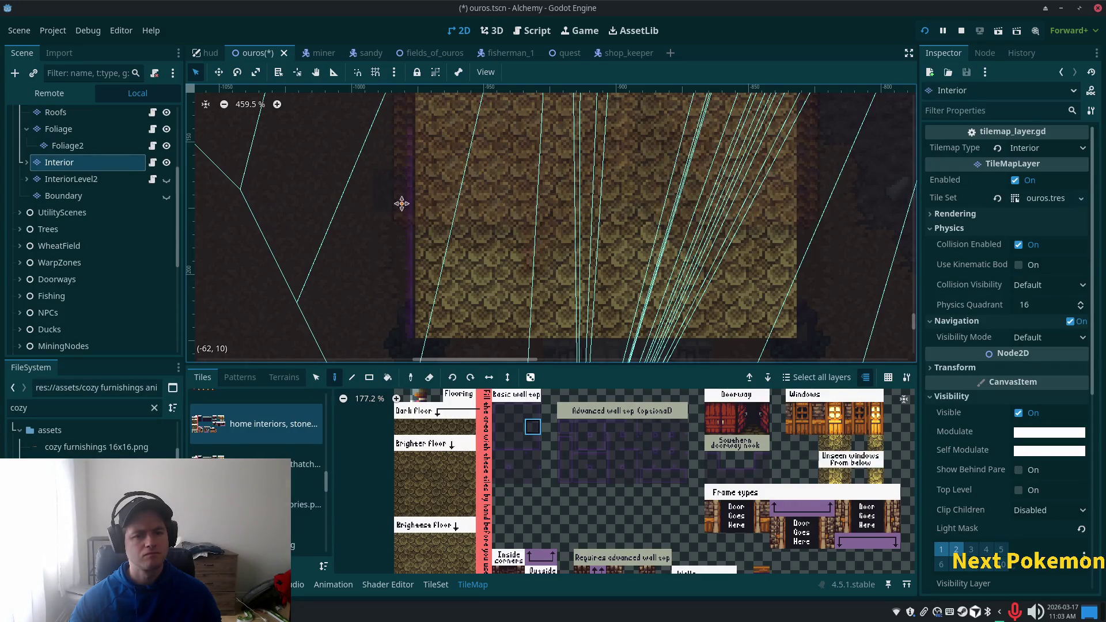
{"action": "left_click_drag", "start_coordinate": [402, 202], "coordinate": [384, 287]}
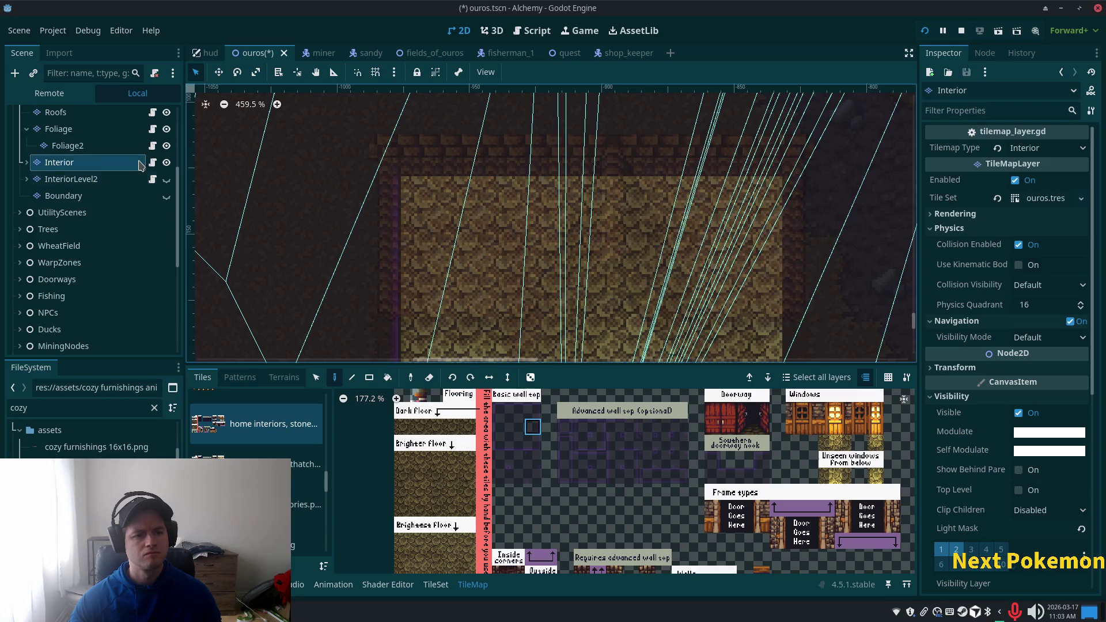
{"action": "scroll", "coordinate": [139, 173], "scroll_direction": "up", "scroll_amount": 2}
{"action": "left_click", "coordinate": [167, 144]}
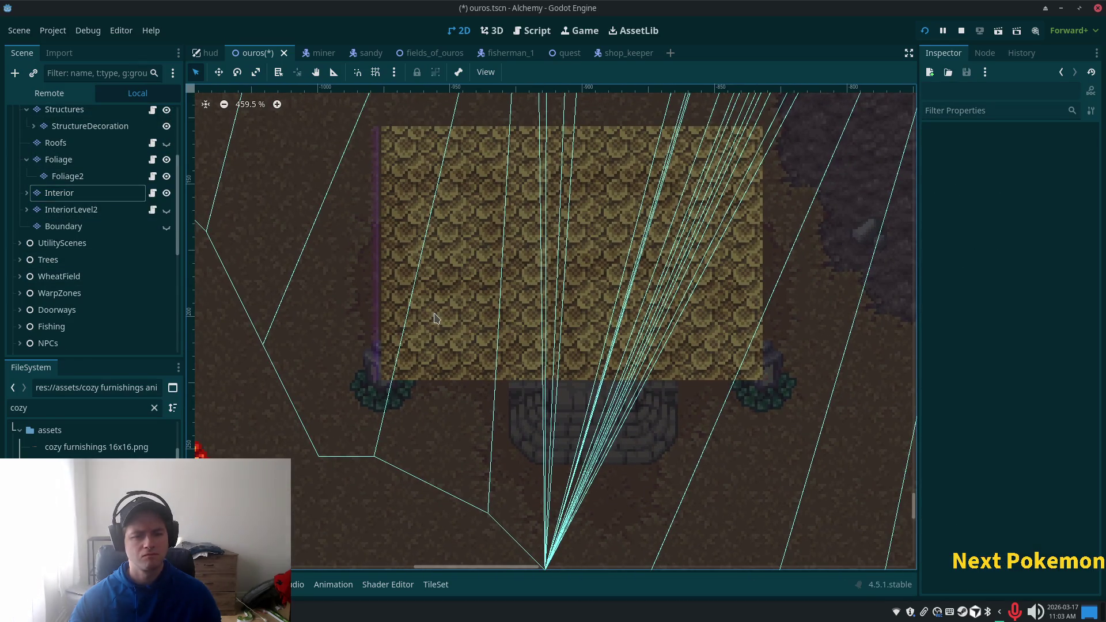
{"action": "left_click", "coordinate": [88, 196]}
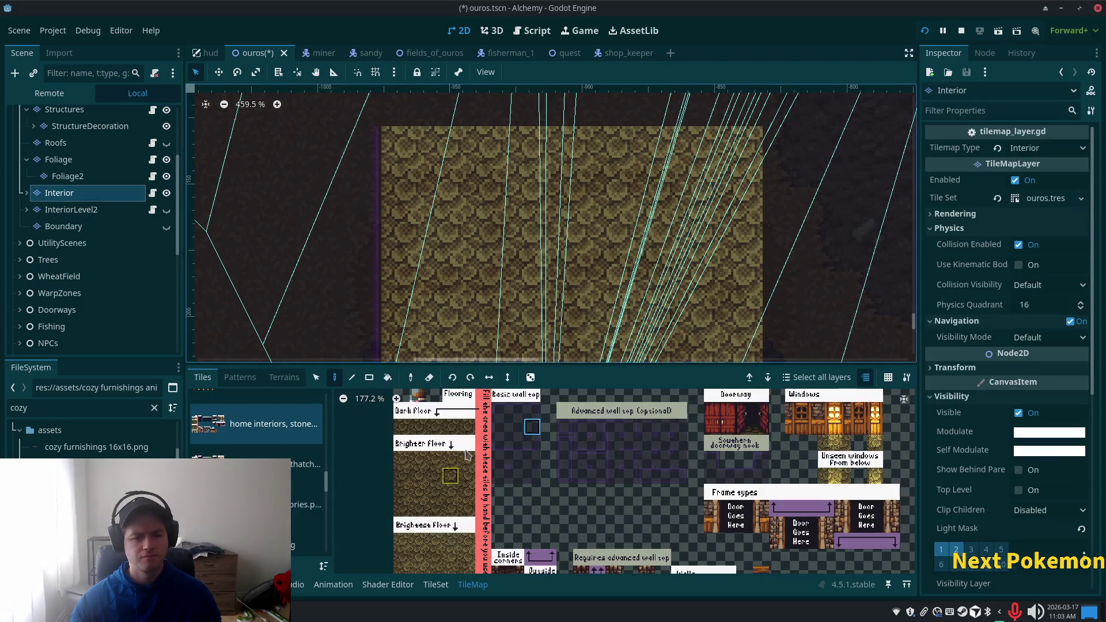
{"action": "scroll", "coordinate": [371, 180], "scroll_direction": "down", "scroll_amount": 3}
Step: Browse the TileMap atlas for the Basic wall top tiles
{"action": "left_click", "coordinate": [499, 475]}
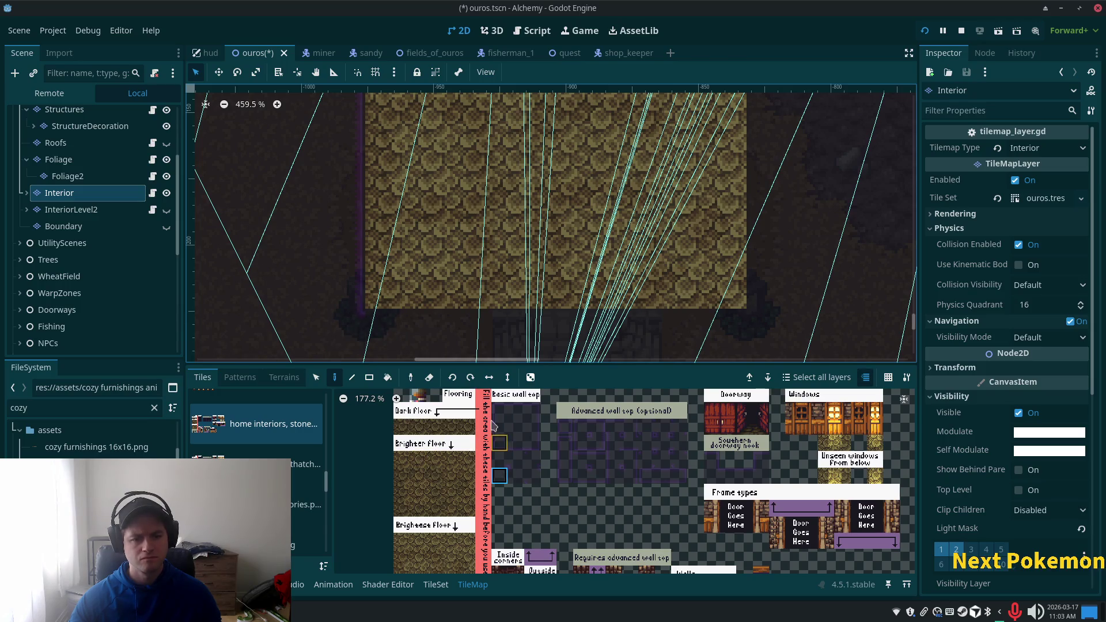
{"action": "left_click", "coordinate": [515, 410]}
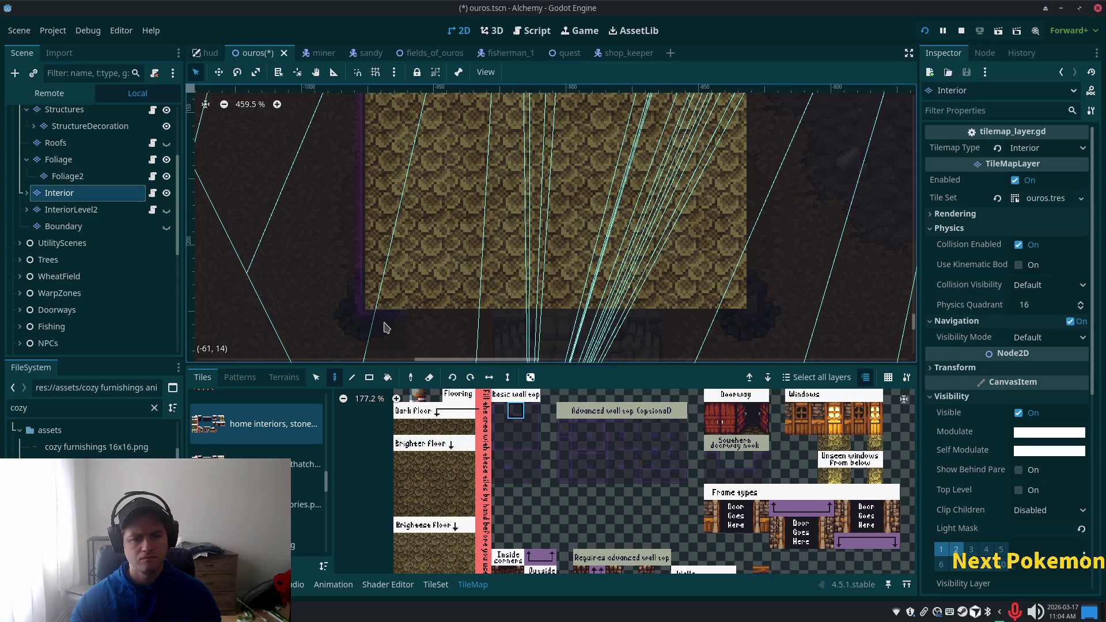
{"action": "scroll", "coordinate": [461, 325], "scroll_direction": "down", "scroll_amount": 4}
{"action": "scroll", "coordinate": [461, 325], "scroll_direction": "right", "scroll_amount": 4}
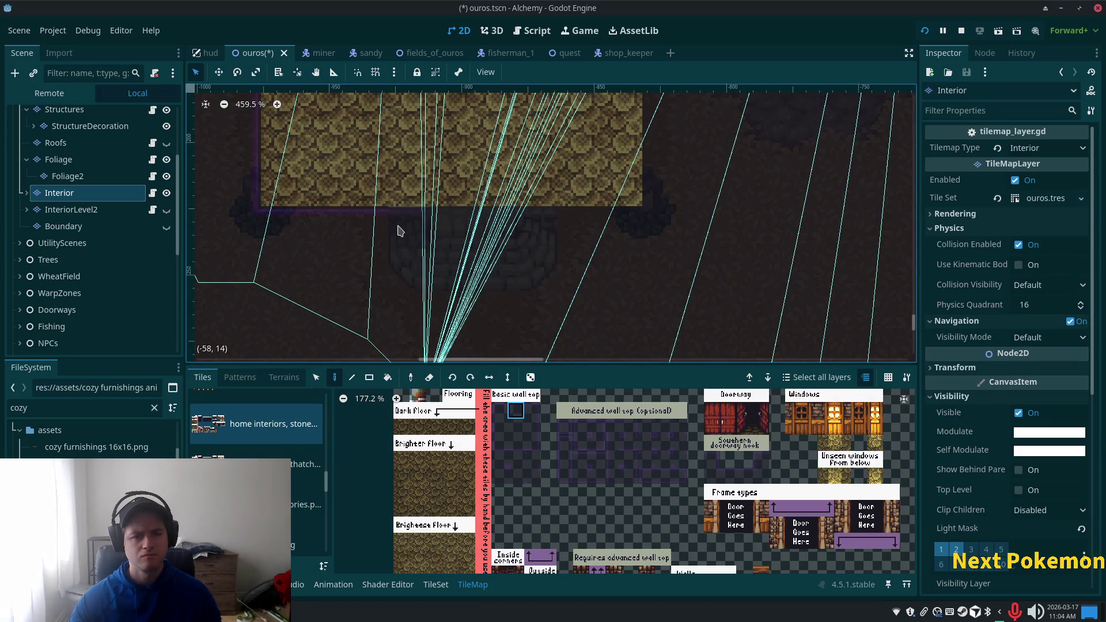
{"action": "left_click", "coordinate": [532, 426]}
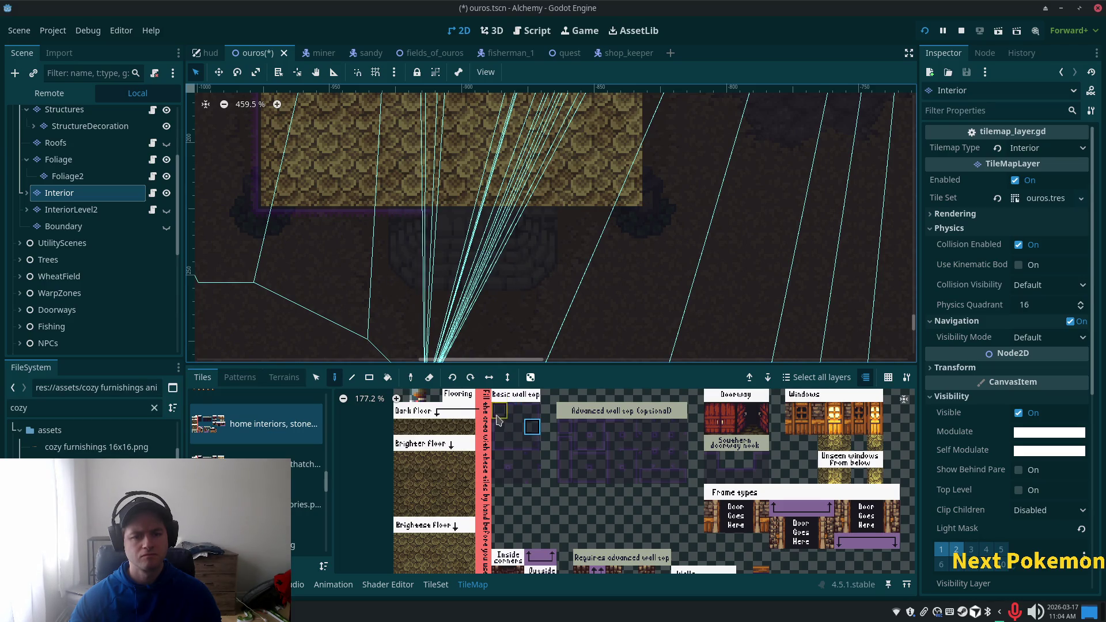
{"action": "scroll", "coordinate": [557, 445], "scroll_direction": "up", "scroll_amount": 5}
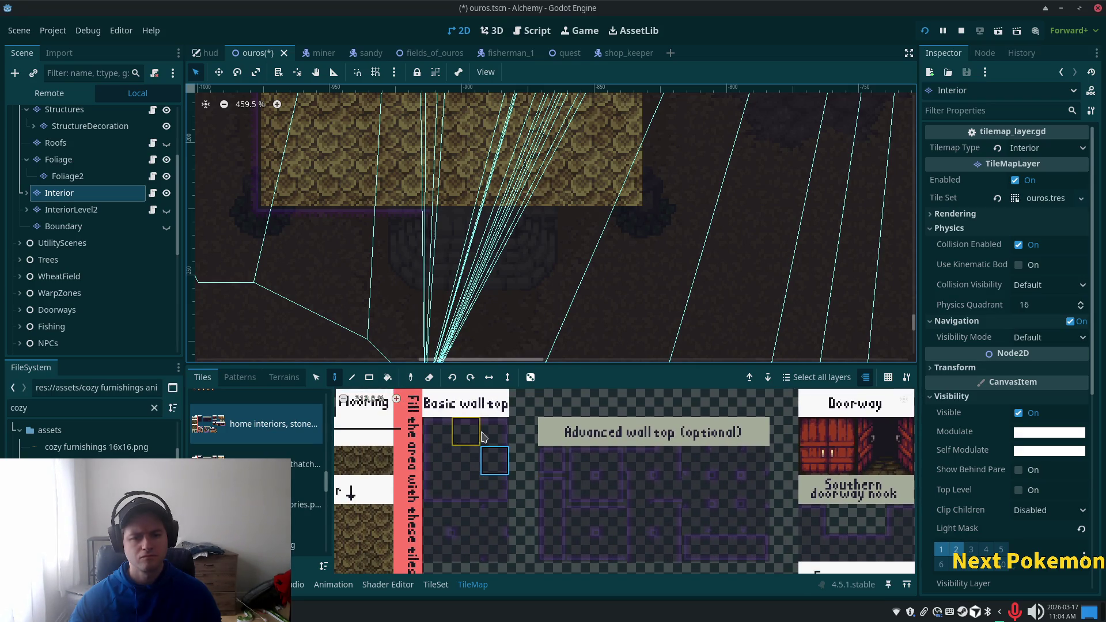
Step: Paint two lower-left wall-top tiles at the floor's doorway
{"action": "left_click", "coordinate": [494, 431]}
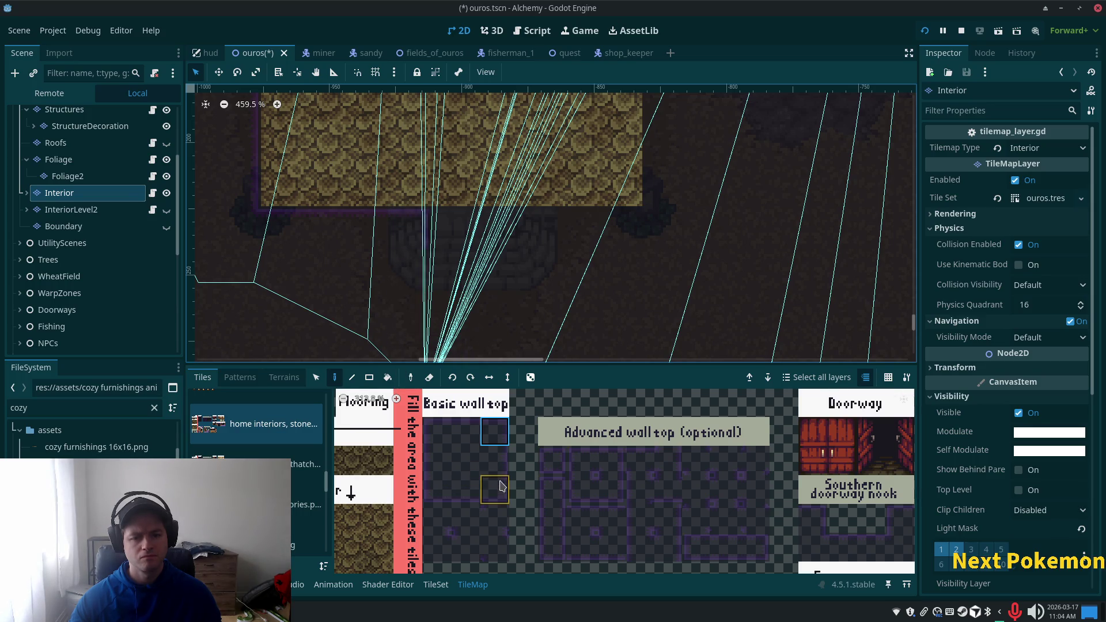
{"action": "left_click", "coordinate": [494, 460]}
{"action": "left_click", "coordinate": [438, 432]}
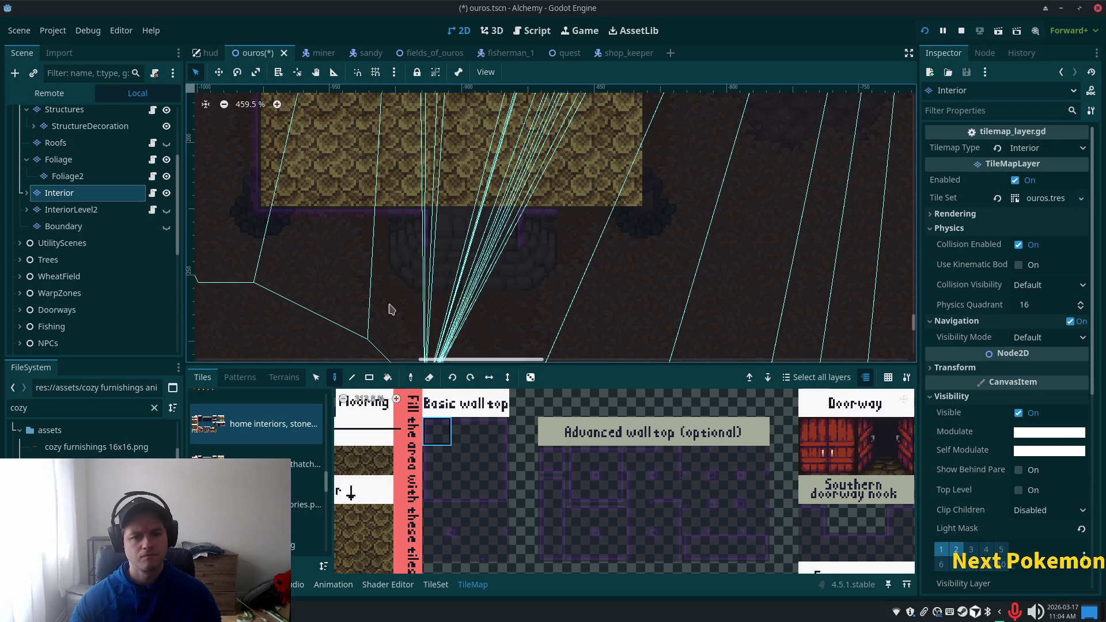
{"action": "left_click", "coordinate": [493, 458]}
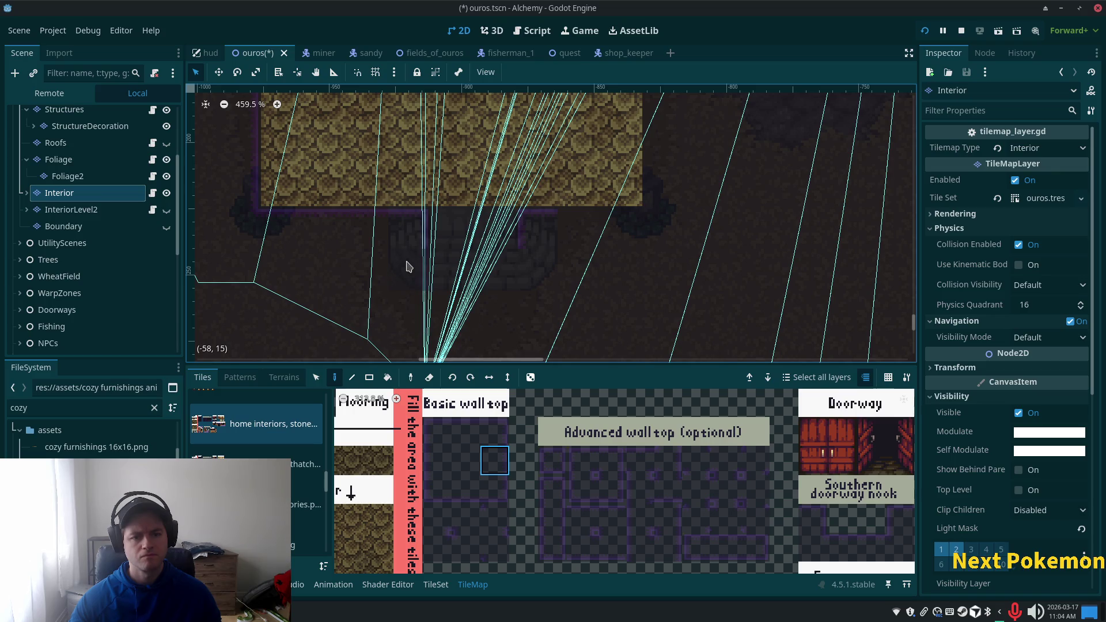
{"action": "left_click", "coordinate": [436, 460]}
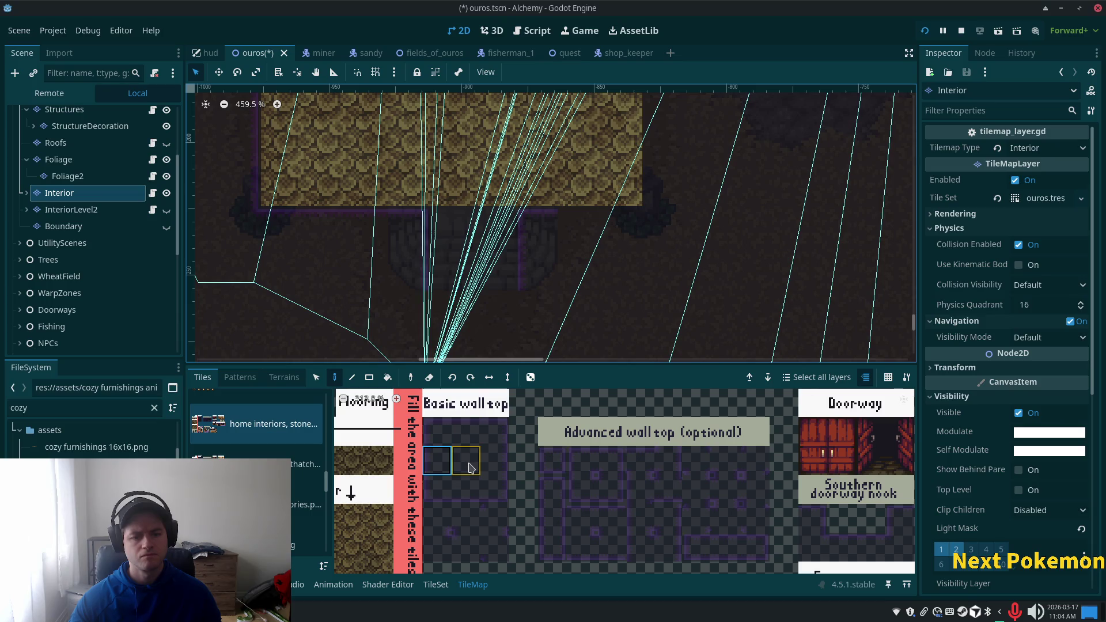
{"action": "left_click_drag", "start_coordinate": [493, 227], "coordinate": [452, 227]}
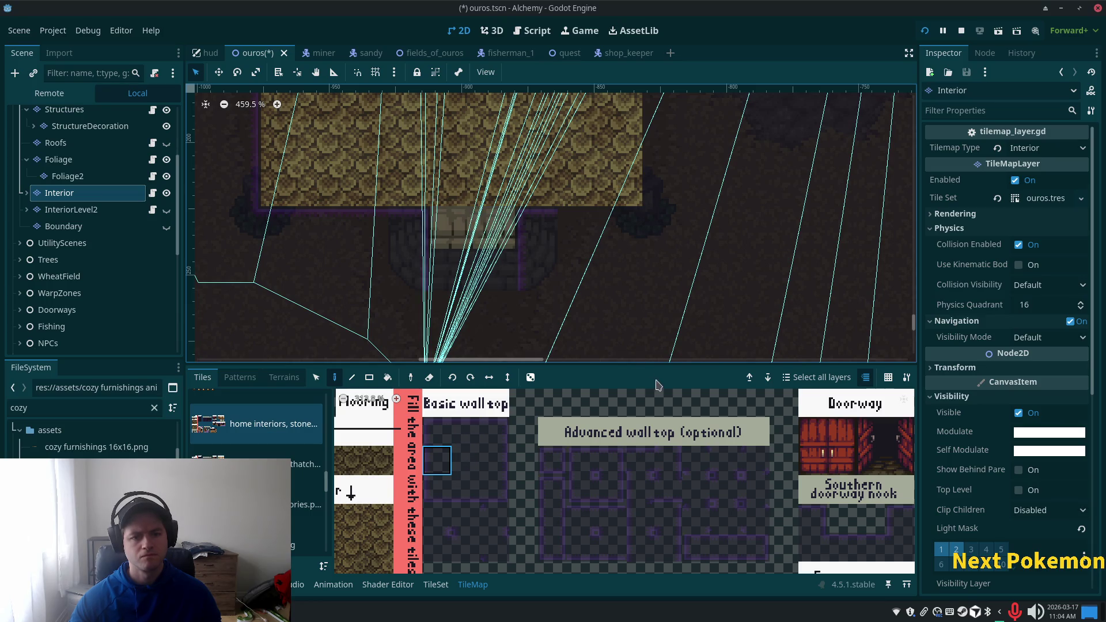
Step: Pan to the floor's right side and pick the lower-left wall-top tile
{"action": "mouse_move", "coordinate": [630, 296]}
{"action": "left_mouse_down"}
{"action": "mouse_move", "coordinate": [609, 325]}
{"action": "mouse_move", "coordinate": [606, 296]}
{"action": "mouse_move", "coordinate": [506, 352]}
{"action": "left_mouse_up"}
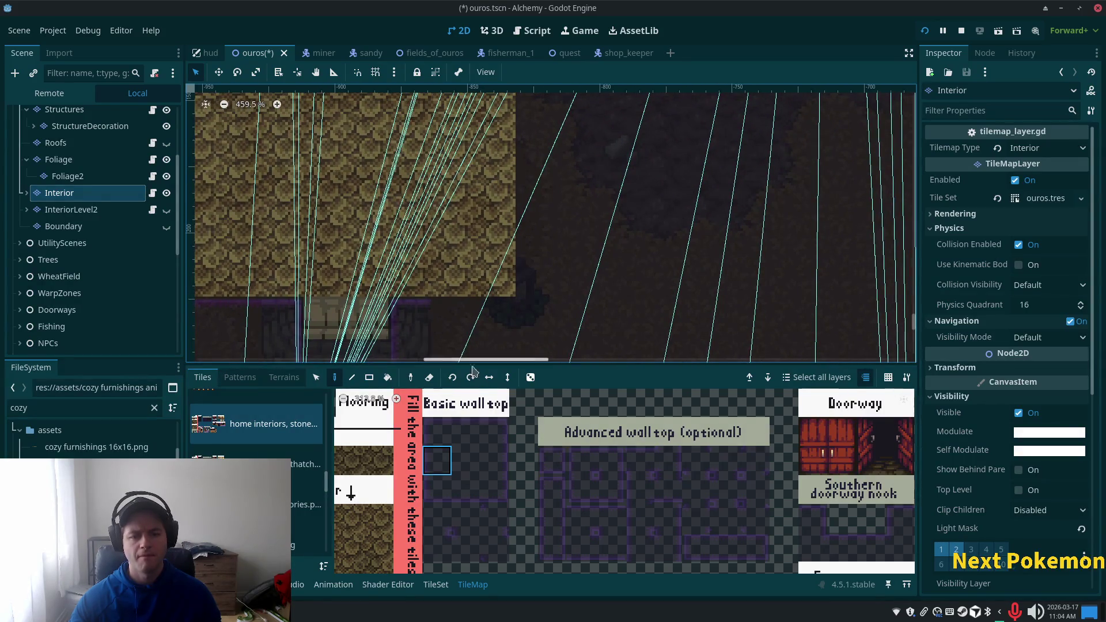
{"action": "left_click", "coordinate": [459, 442]}
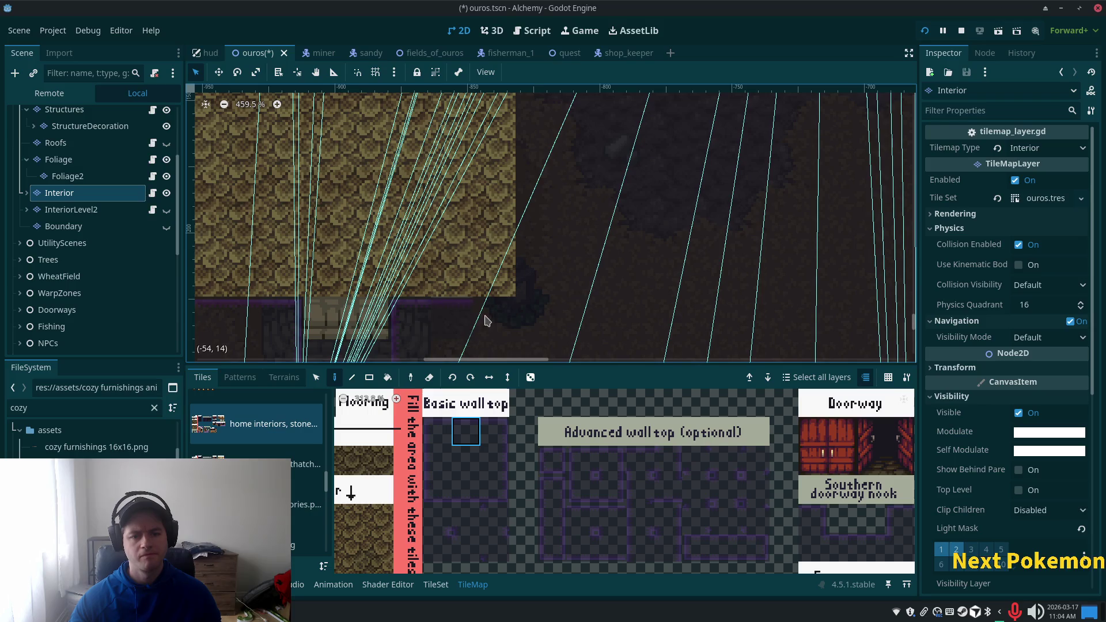
{"action": "left_click", "coordinate": [466, 547]}
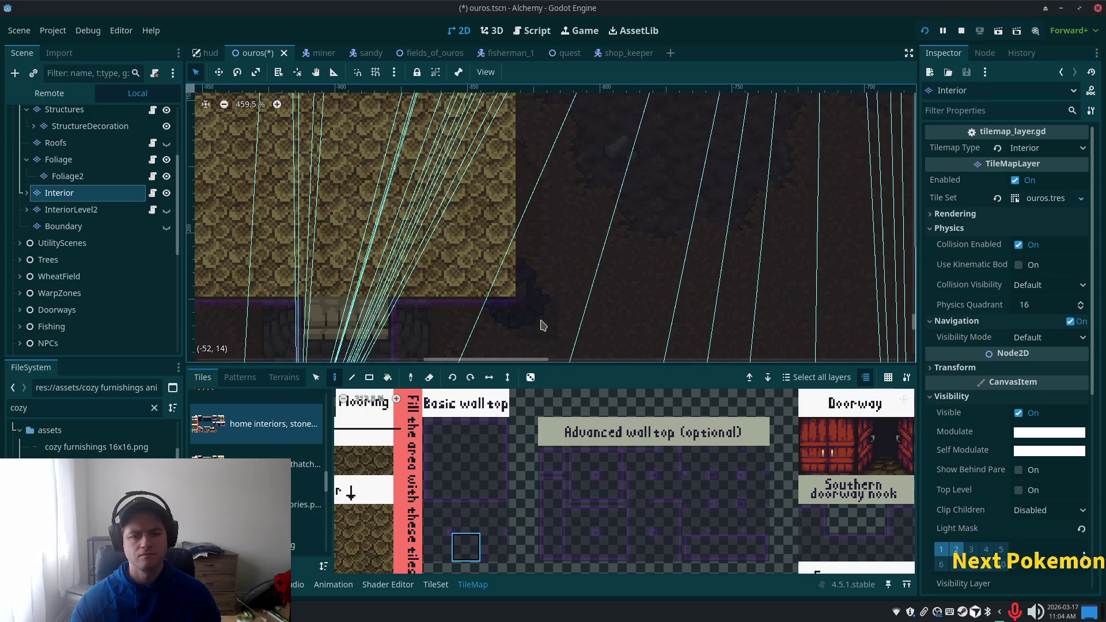
{"action": "left_click_drag", "start_coordinate": [649, 226], "coordinate": [619, 283]}
{"action": "left_click", "coordinate": [437, 460]}
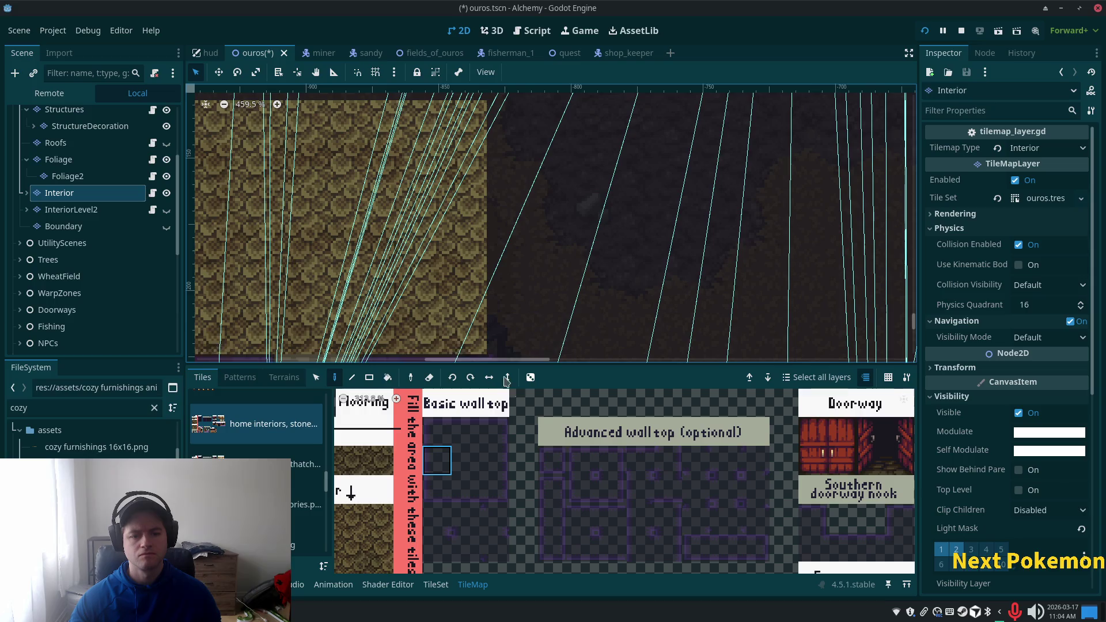
Step: Switch to the Line tool and choose a wall-top tile for the floor's top edge
{"action": "left_click", "coordinate": [351, 377]}
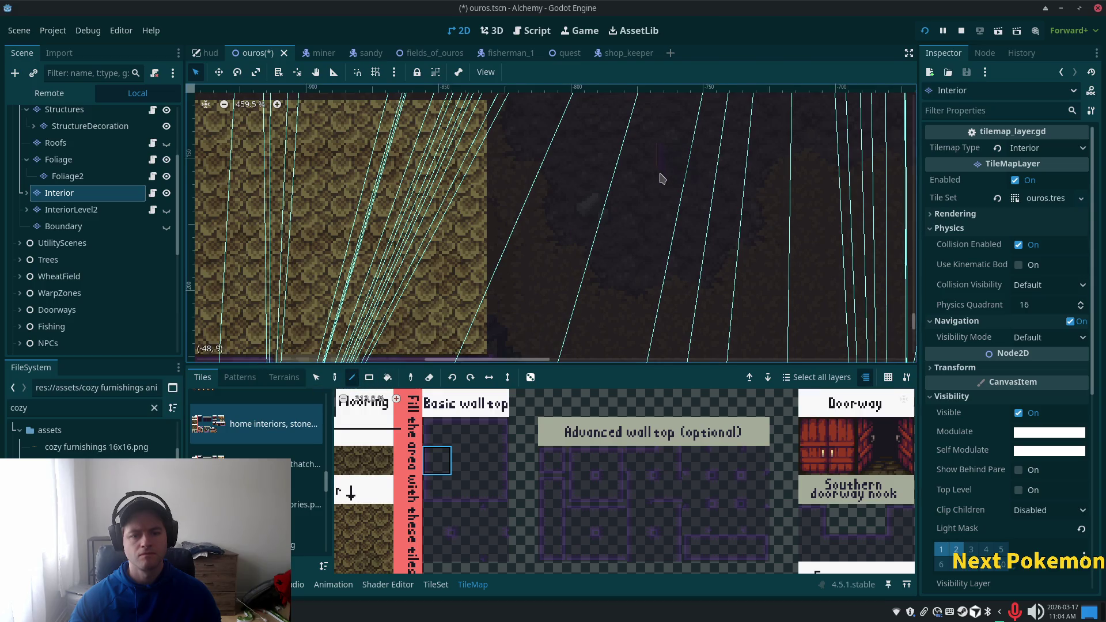
{"action": "scroll", "coordinate": [660, 178], "scroll_direction": "down", "scroll_amount": 3}
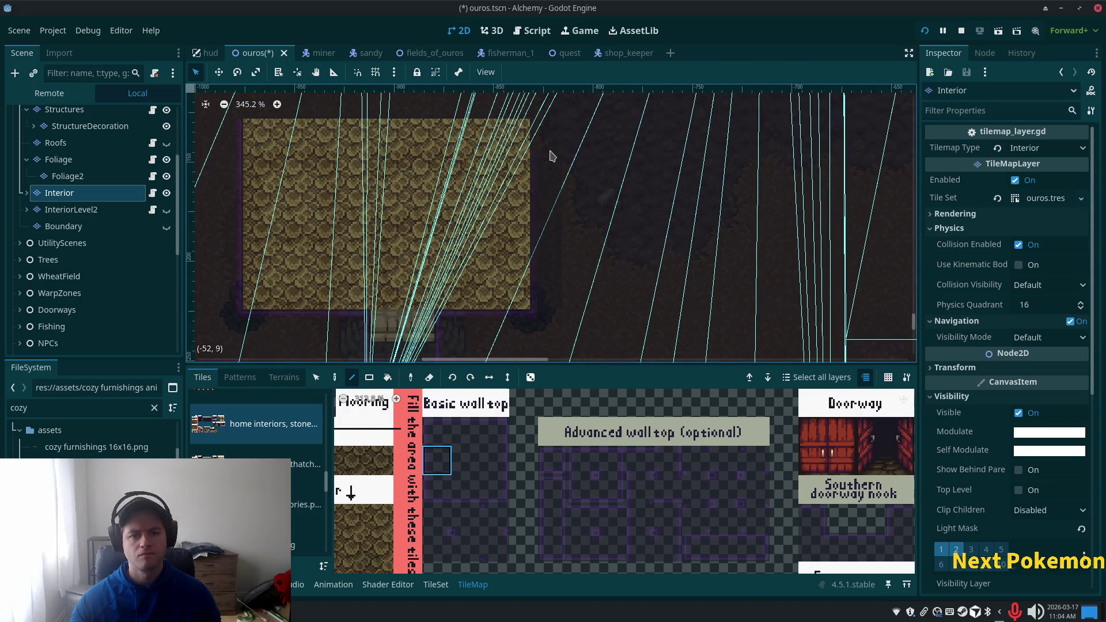
{"action": "left_click_drag", "start_coordinate": [612, 178], "coordinate": [575, 330]}
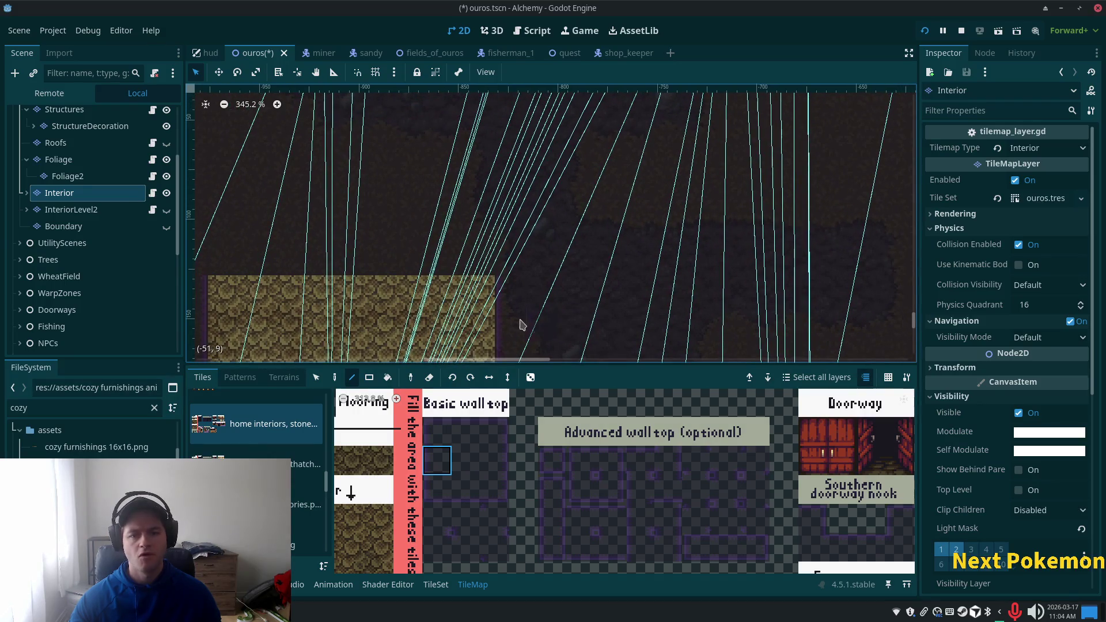
{"action": "left_click", "coordinate": [465, 519]}
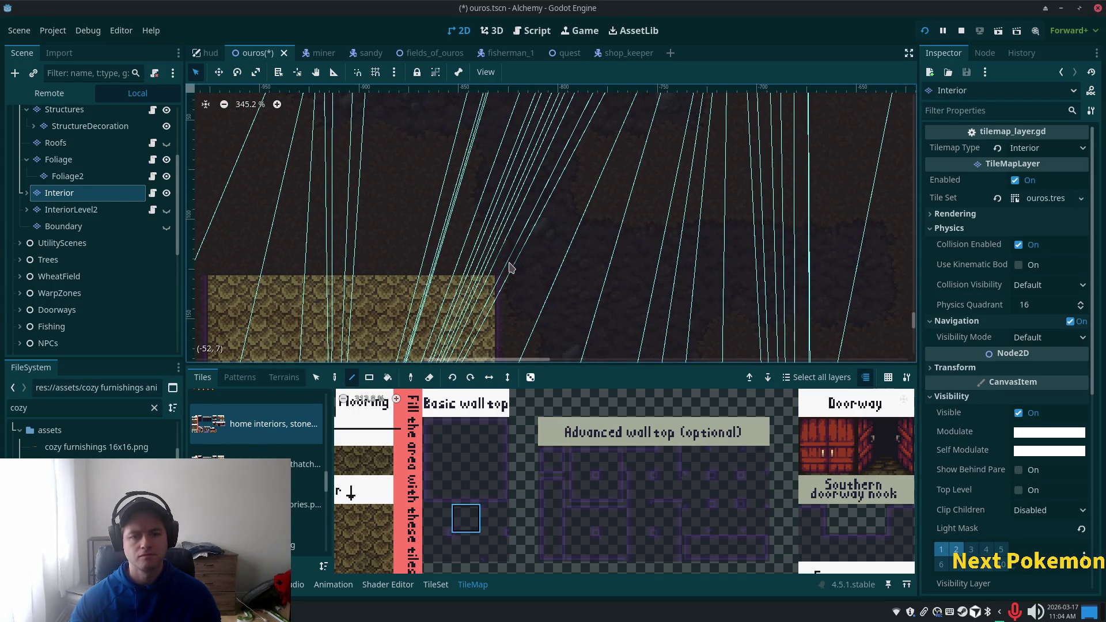
{"action": "left_click", "coordinate": [472, 489]}
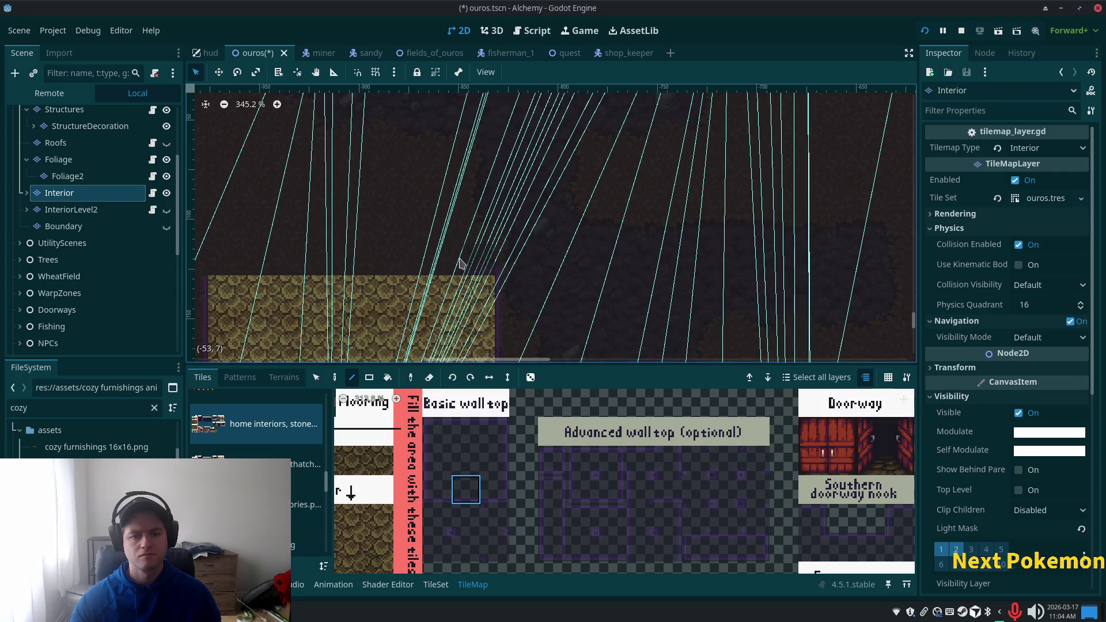
{"action": "scroll", "coordinate": [432, 198], "scroll_direction": "left", "scroll_amount": 5}
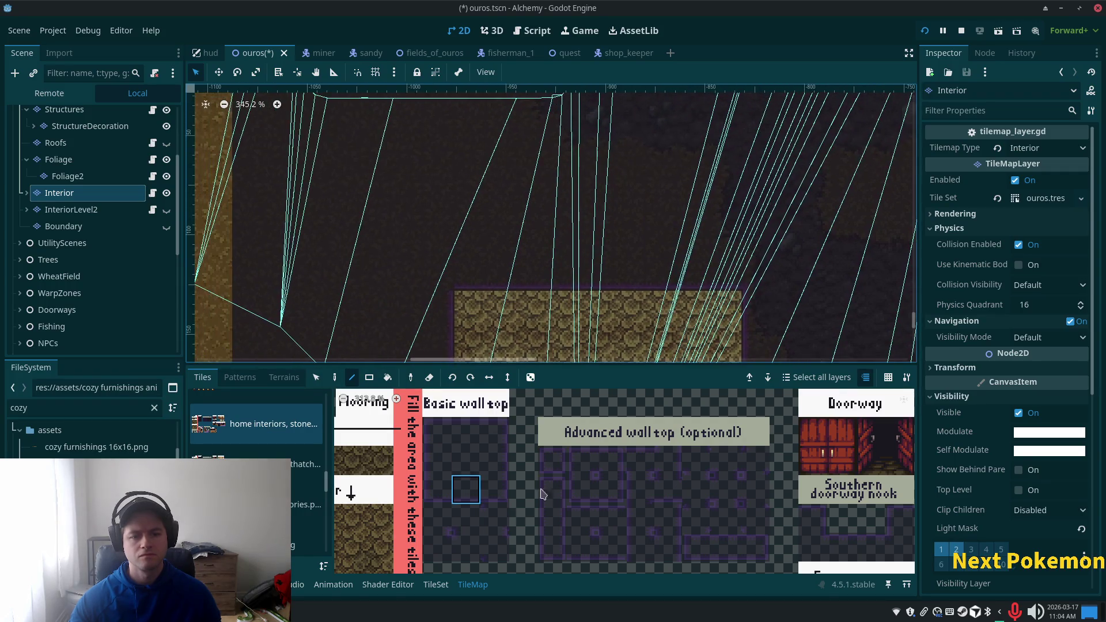
{"action": "left_click", "coordinate": [436, 518]}
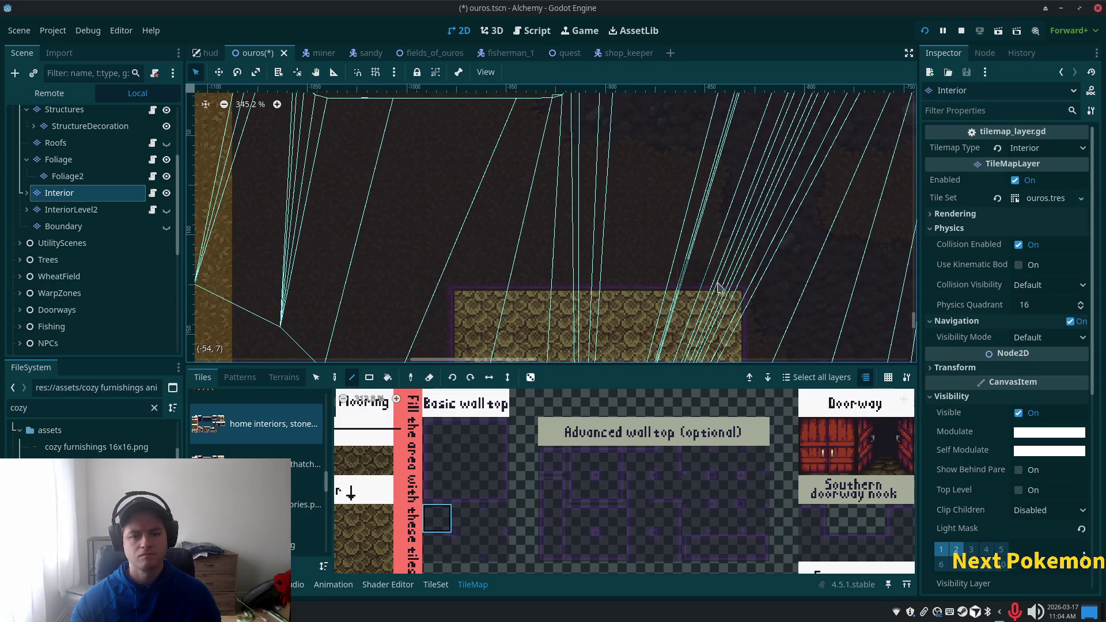
{"action": "scroll", "coordinate": [680, 119], "scroll_direction": "down", "scroll_amount": 5}
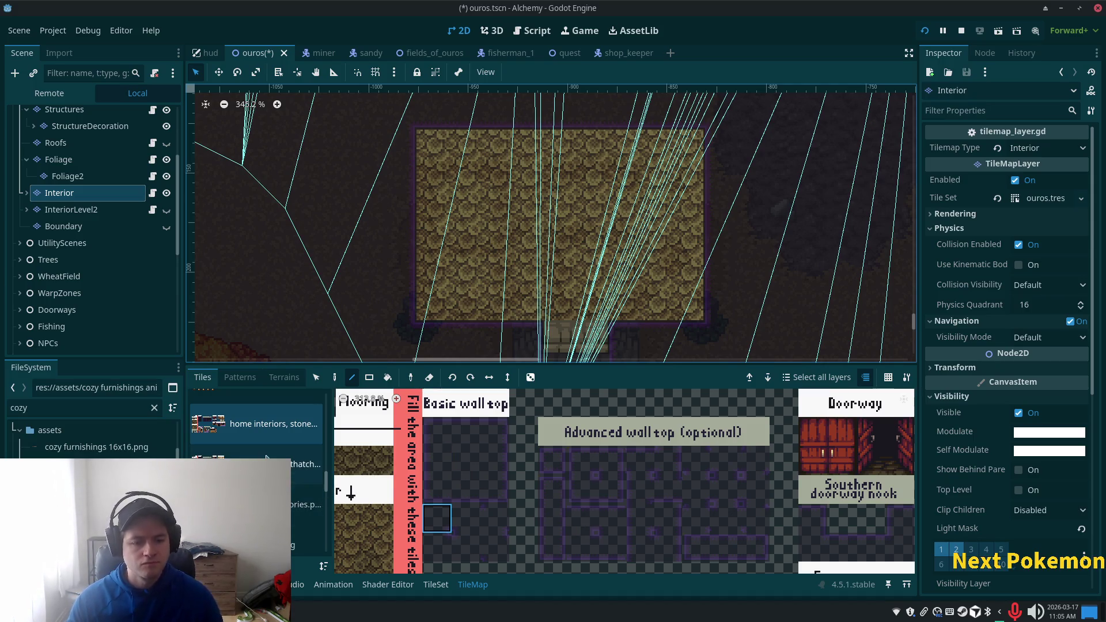
Step: Select a four-tile column of Inside corners wall tiles from the Walls set as the brush
{"action": "scroll", "coordinate": [780, 524], "scroll_direction": "down", "scroll_amount": 3}
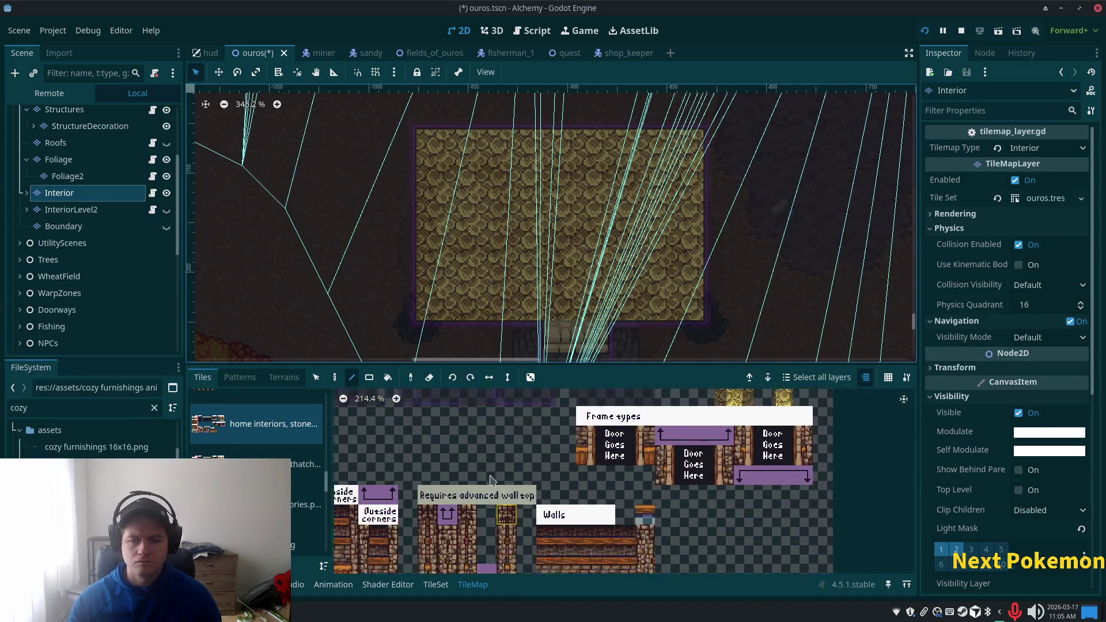
{"action": "scroll", "coordinate": [662, 530], "scroll_direction": "down", "scroll_amount": 1, "text": "ctrl"}
{"action": "scroll", "coordinate": [668, 460], "scroll_direction": "up", "scroll_amount": 5}
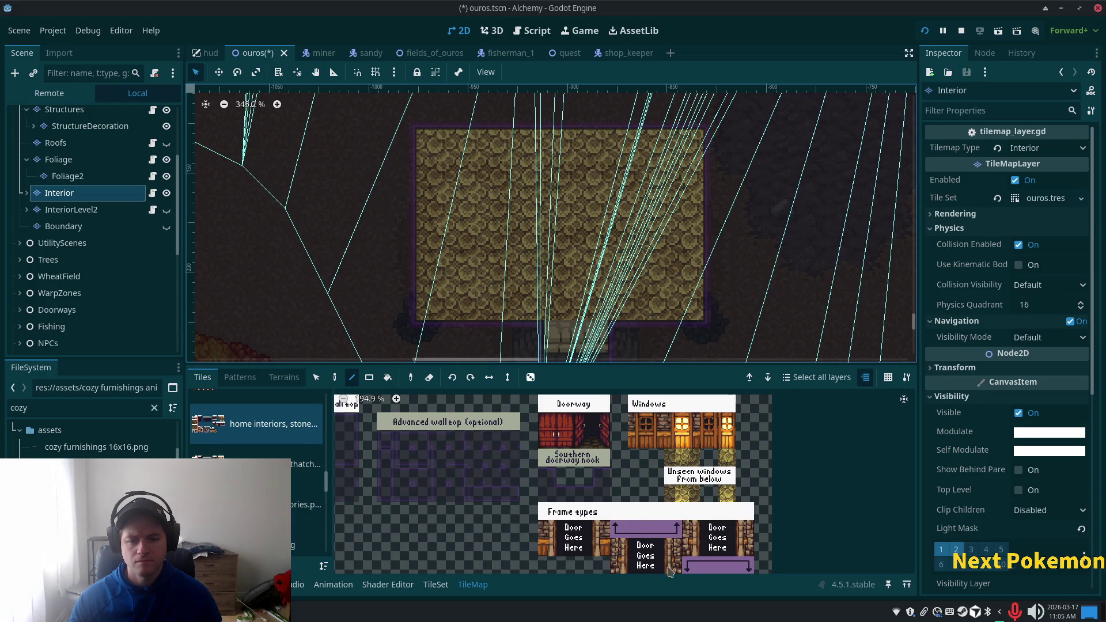
{"action": "scroll", "coordinate": [716, 475], "scroll_direction": "down", "scroll_amount": 1}
{"action": "scroll", "coordinate": [716, 475], "scroll_direction": "down", "scroll_amount": 5}
{"action": "scroll", "coordinate": [748, 455], "scroll_direction": "left", "scroll_amount": 5}
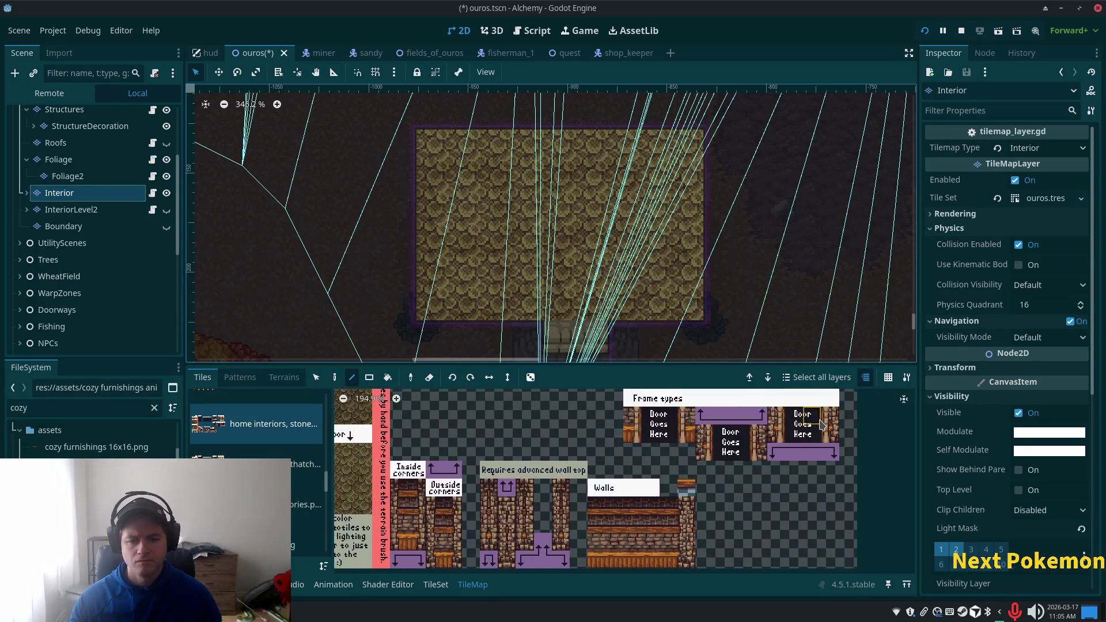
{"action": "left_click", "coordinate": [651, 504]}
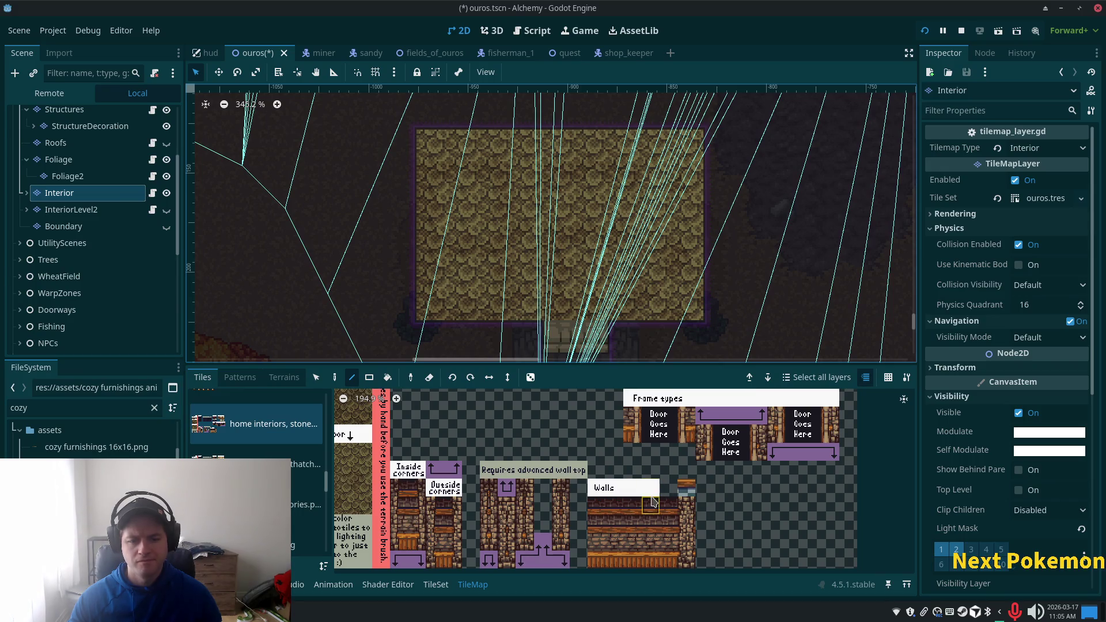
{"action": "left_click", "coordinate": [398, 491]}
{"action": "left_click_drag", "start_coordinate": [397, 494], "coordinate": [404, 541]}
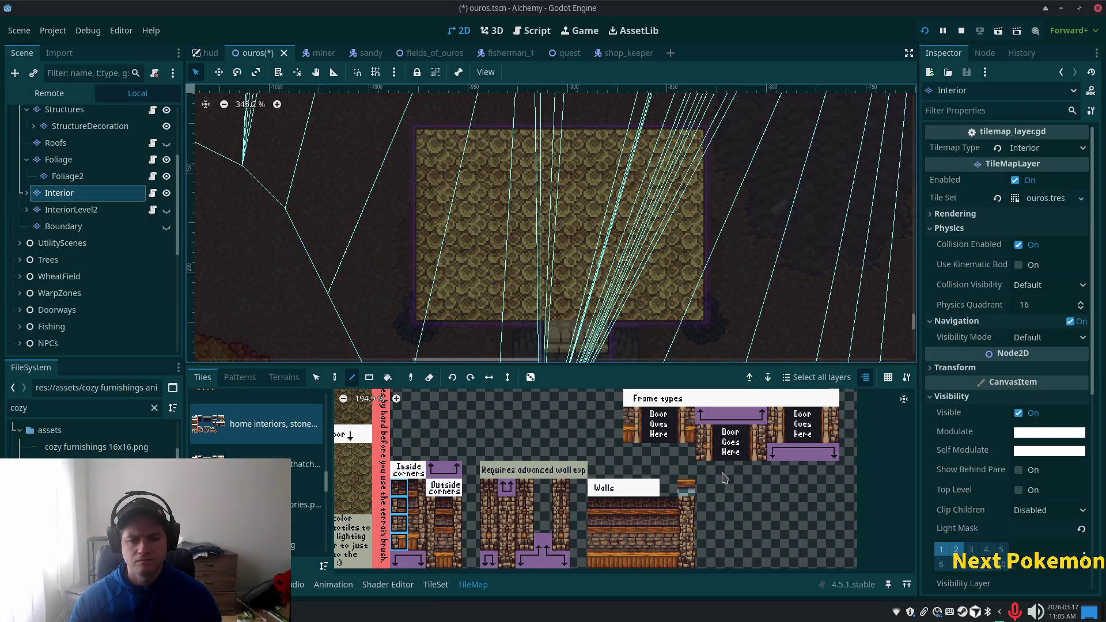
{"action": "scroll", "coordinate": [518, 489], "scroll_direction": "up", "scroll_amount": 5}
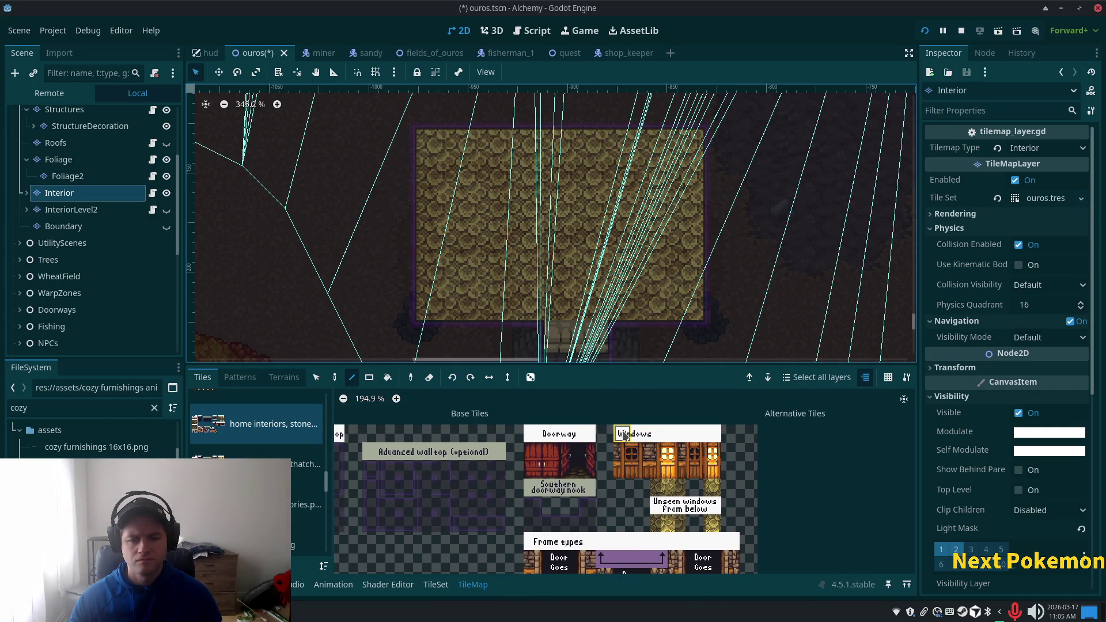
{"action": "scroll", "coordinate": [765, 547], "scroll_direction": "down", "scroll_amount": 5}
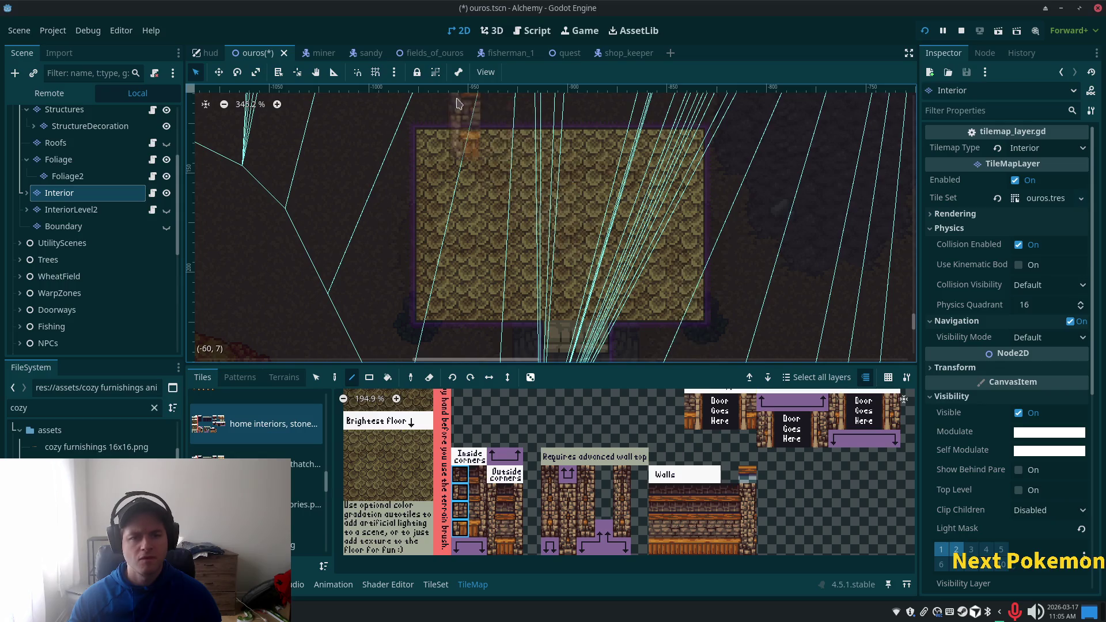
{"action": "scroll", "coordinate": [455, 126], "scroll_direction": "up", "scroll_amount": 4}
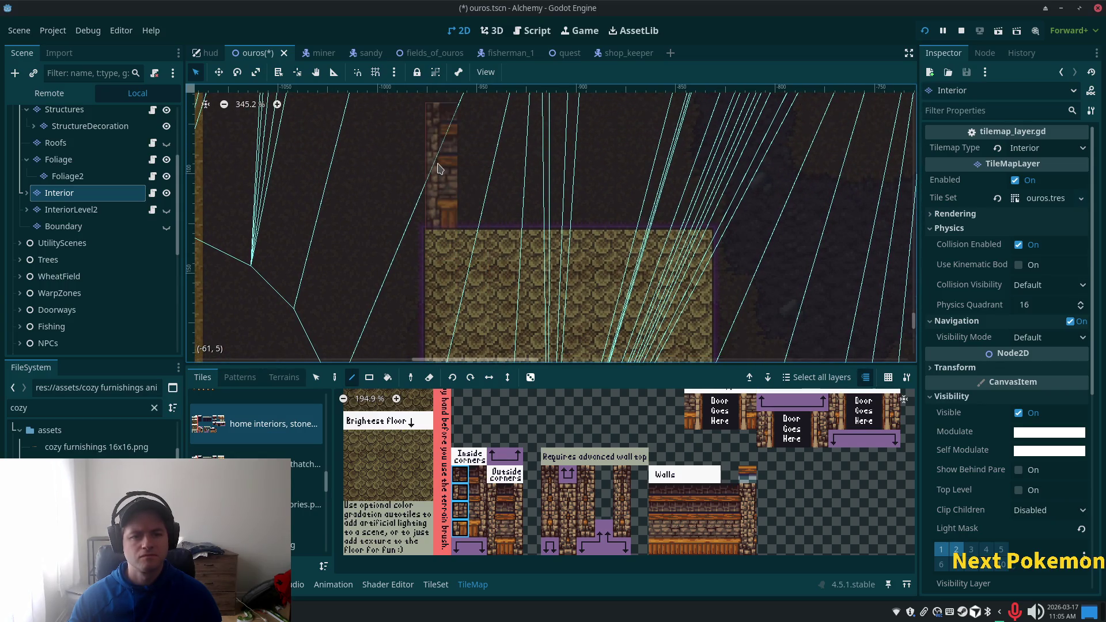
Step: Paint three-tile Inside corners wall columns above the floor's top-left and top-right corners
{"action": "left_click", "coordinate": [461, 509]}
{"action": "left_click_drag", "start_coordinate": [460, 506], "coordinate": [460, 491]}
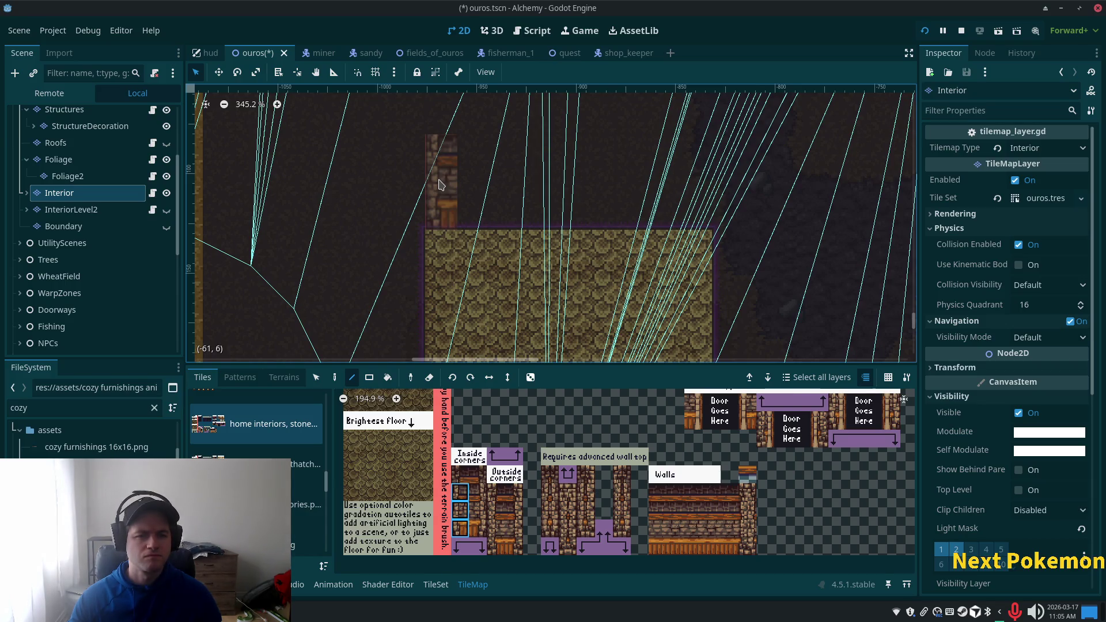
{"action": "left_click", "coordinate": [440, 184]}
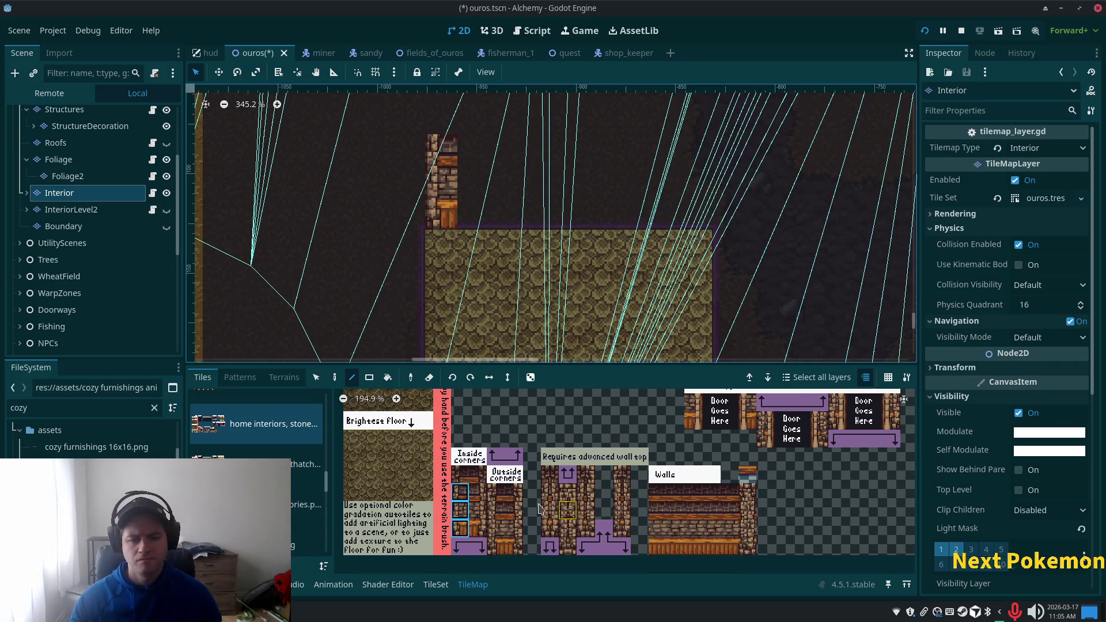
{"action": "left_click_drag", "start_coordinate": [478, 491], "coordinate": [474, 528]}
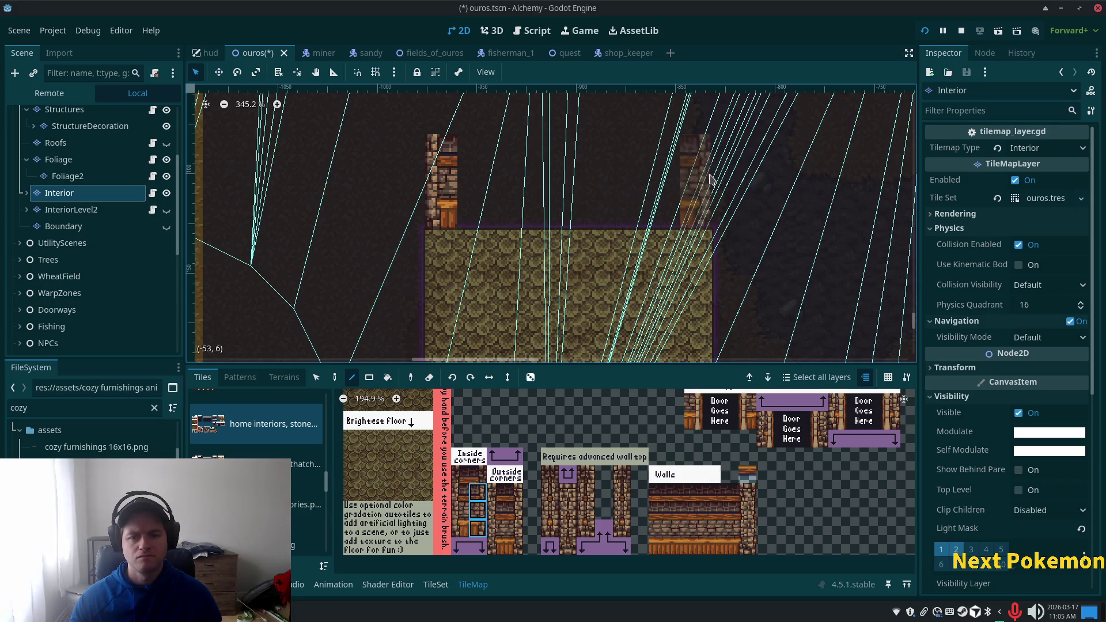
{"action": "left_click", "coordinate": [710, 180]}
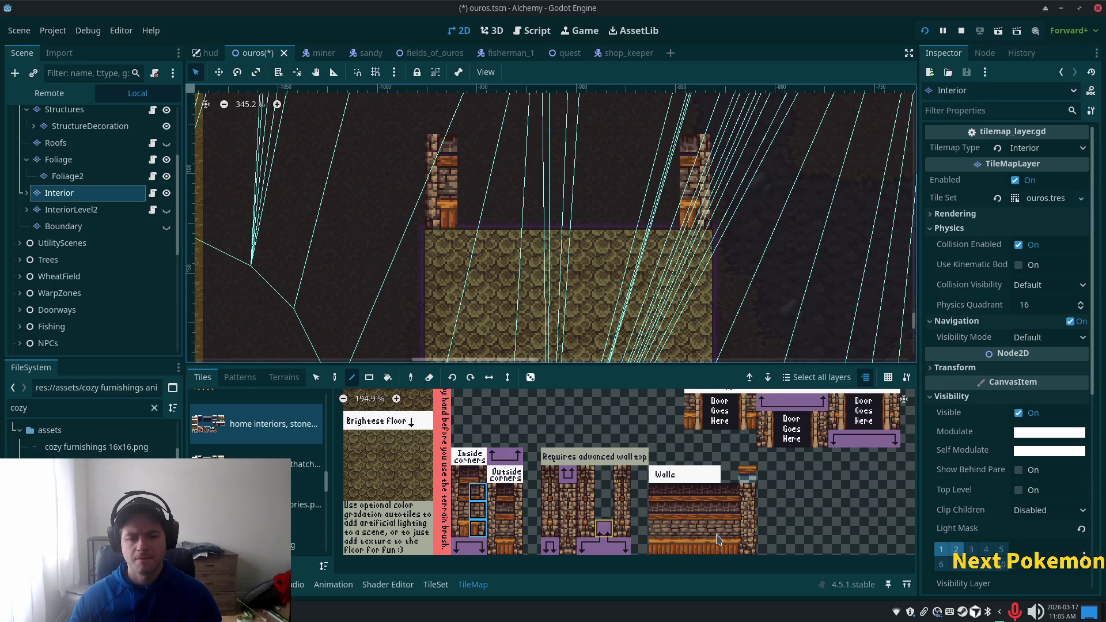
Step: Paint the lower three rows of Walls tiles between the two pillars
{"action": "mouse_move", "coordinate": [663, 499]}
{"action": "left_mouse_down"}
{"action": "mouse_move", "coordinate": [685, 553]}
{"action": "mouse_move", "coordinate": [733, 550]}
{"action": "left_mouse_up"}
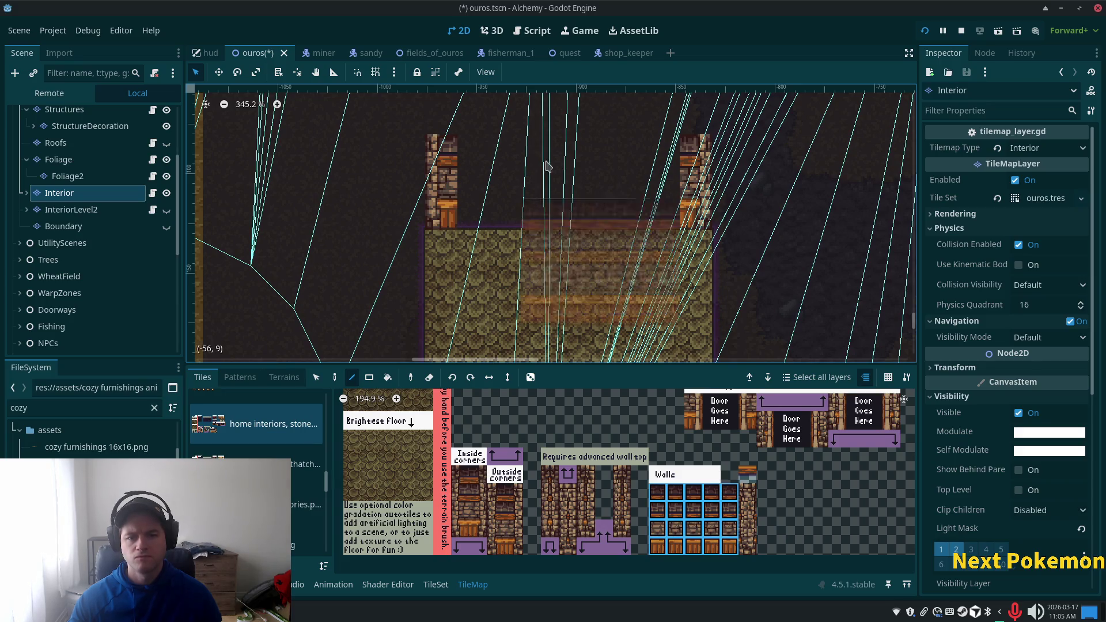
{"action": "left_click", "coordinate": [536, 156]}
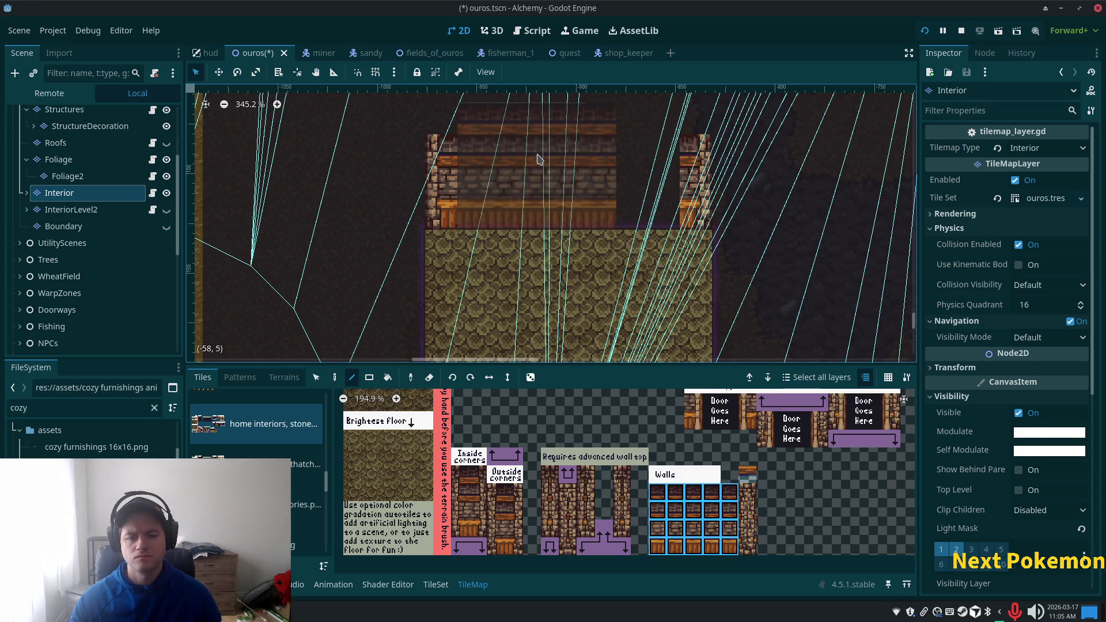
{"action": "mouse_move", "coordinate": [656, 510]}
{"action": "left_mouse_down"}
{"action": "mouse_move", "coordinate": [691, 547]}
{"action": "mouse_move", "coordinate": [730, 547]}
{"action": "left_mouse_up"}
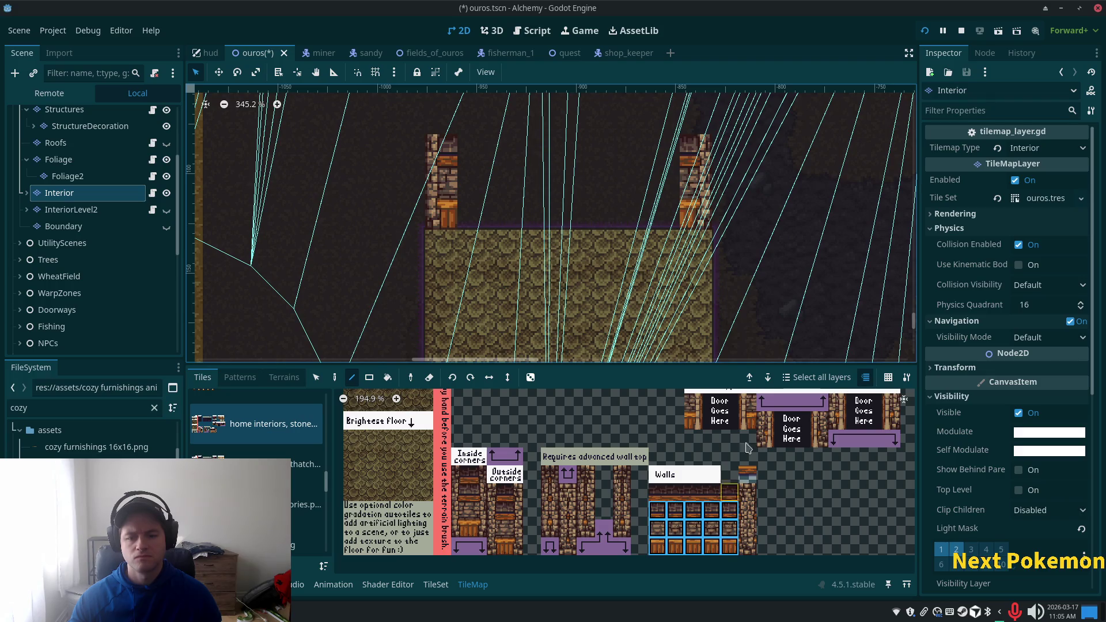
{"action": "left_click", "coordinate": [550, 183]}
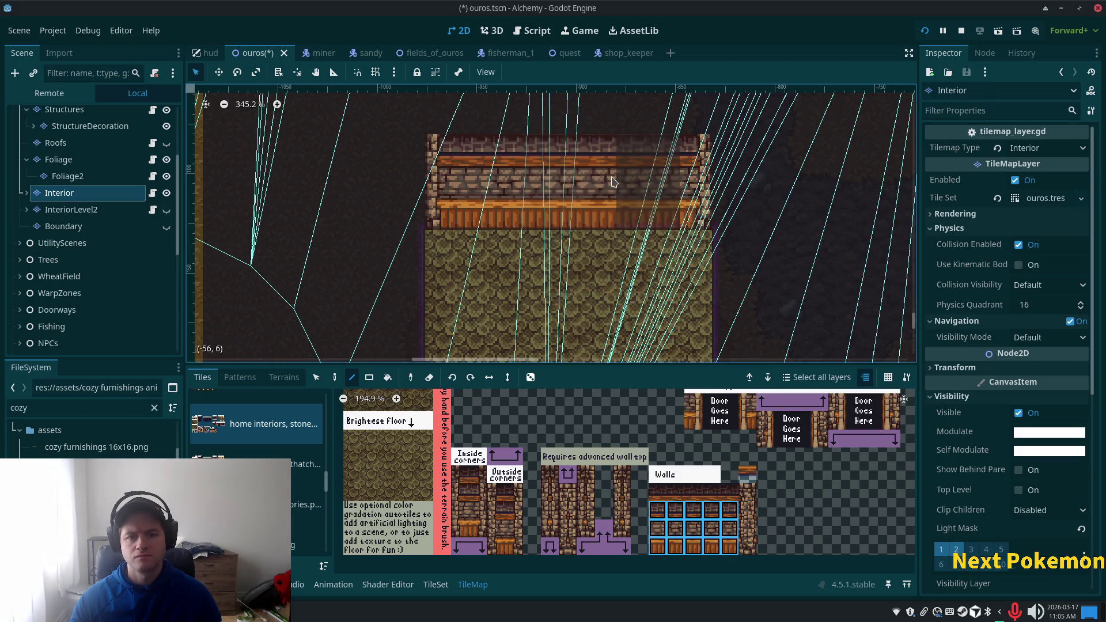
Step: Pick the dark filler tile in the TileMap atlas
{"action": "scroll", "coordinate": [760, 224], "scroll_direction": "down", "scroll_amount": 3}
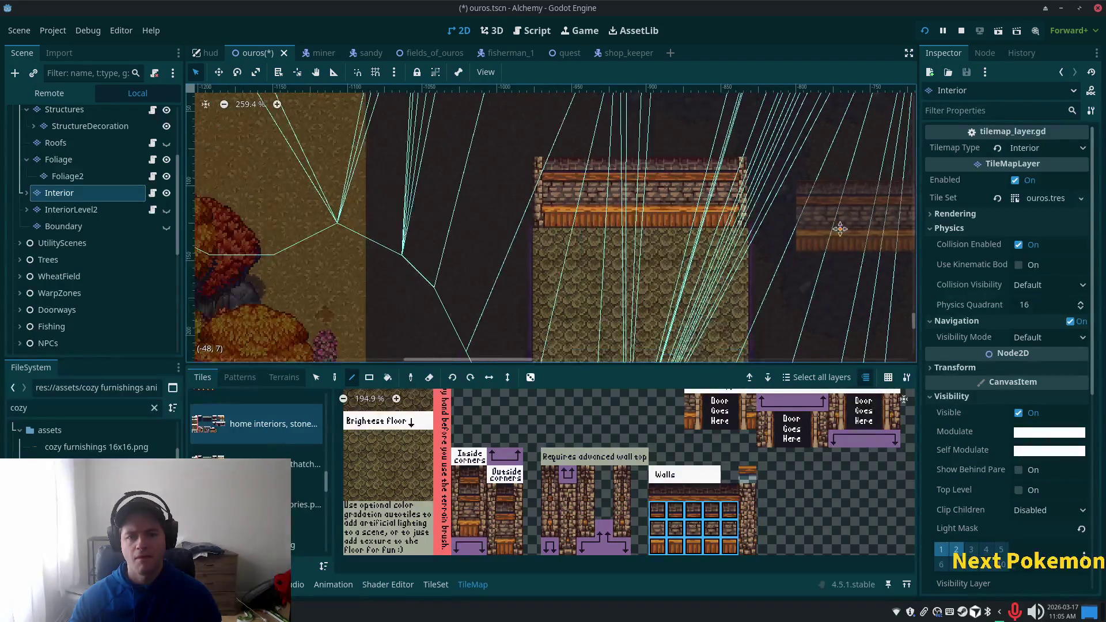
{"action": "scroll", "coordinate": [748, 242], "scroll_direction": "right", "scroll_amount": 2}
{"action": "scroll", "coordinate": [765, 221], "scroll_direction": "down", "scroll_amount": 2}
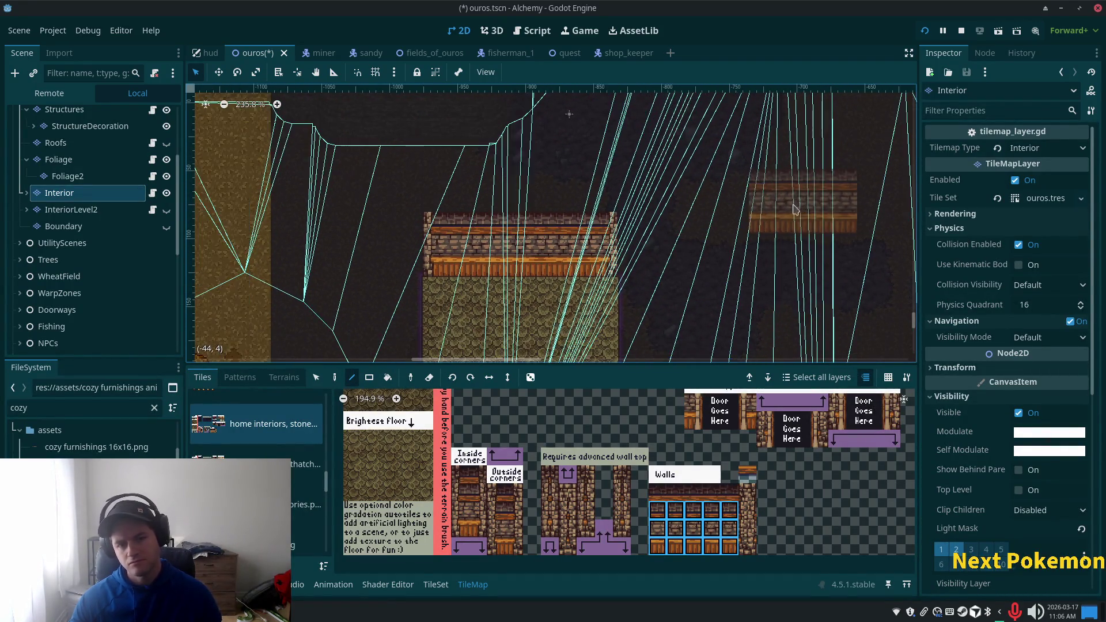
{"action": "scroll", "coordinate": [772, 214], "scroll_direction": "down", "scroll_amount": 5}
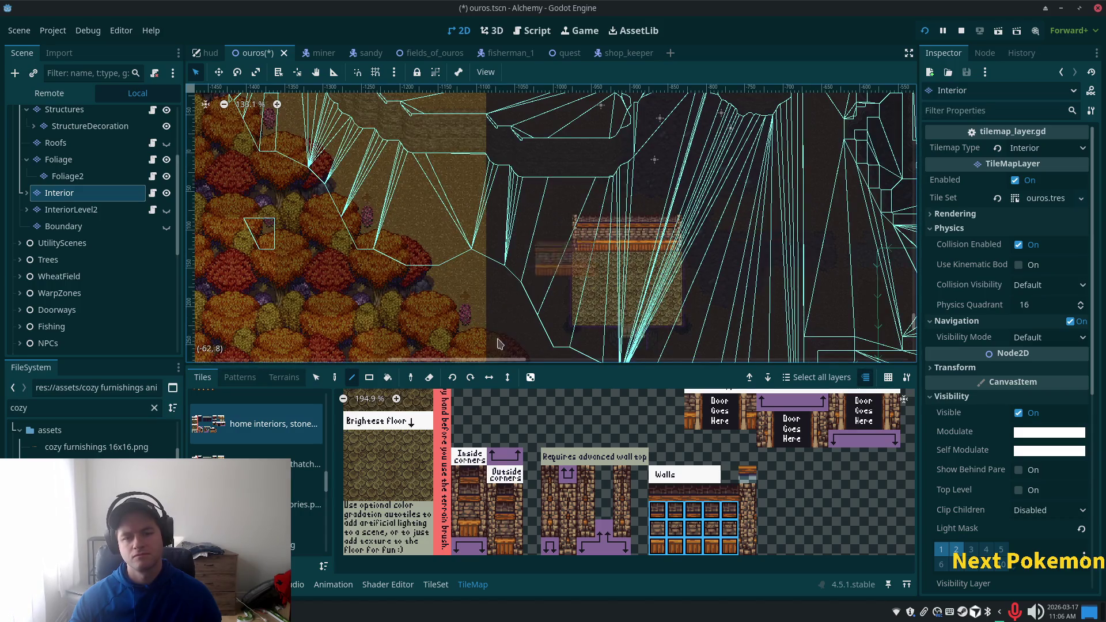
{"action": "scroll", "coordinate": [512, 436], "scroll_direction": "down", "scroll_amount": 2}
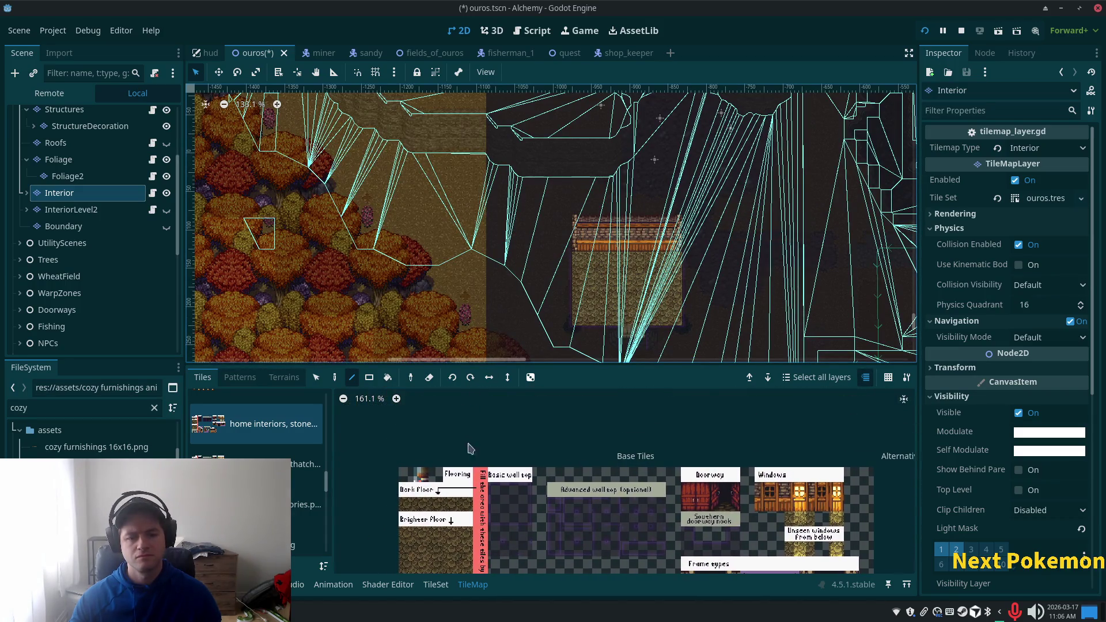
{"action": "left_click", "coordinate": [510, 504]}
{"action": "scroll", "coordinate": [546, 231], "scroll_direction": "down", "scroll_amount": 8}
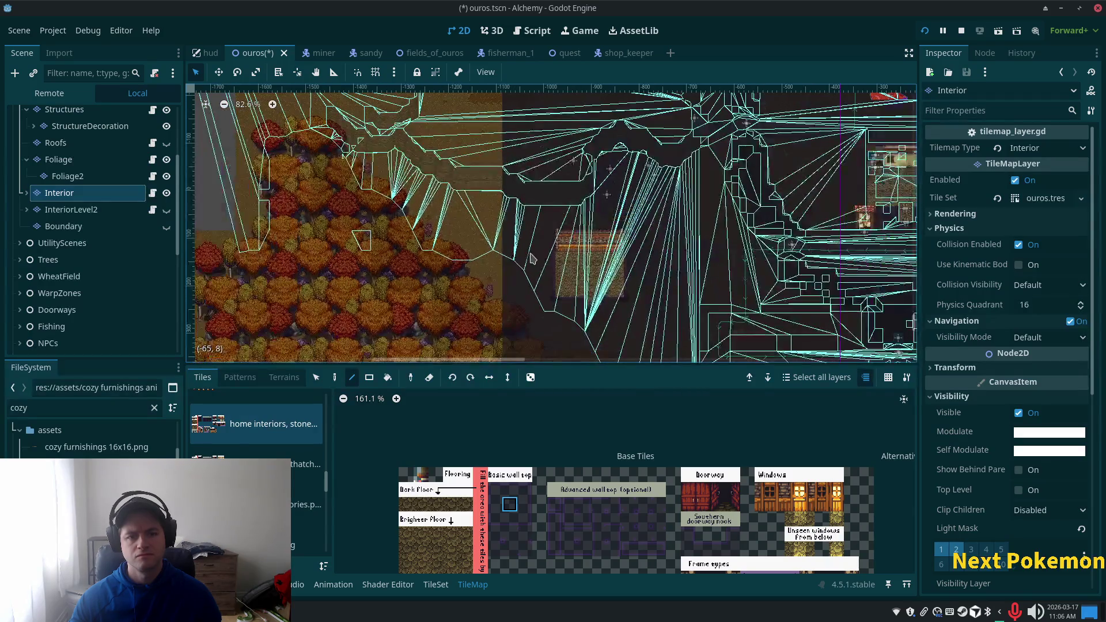
{"action": "scroll", "coordinate": [546, 228], "scroll_direction": "down", "scroll_amount": 1}
Step: Fill two large rectangles around the room with dark filler tiles using the Rectangle tool
{"action": "left_click", "coordinate": [369, 377]}
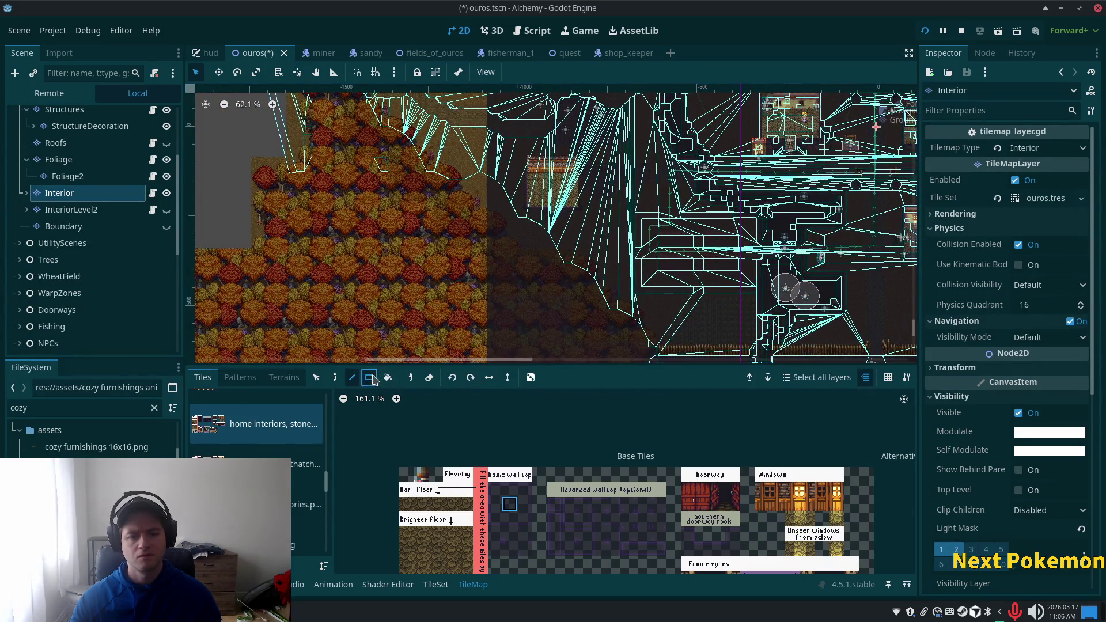
{"action": "scroll", "coordinate": [587, 206], "scroll_direction": "down", "scroll_amount": 1}
{"action": "left_click_drag", "start_coordinate": [587, 206], "coordinate": [570, 278]}
{"action": "scroll", "coordinate": [512, 151], "scroll_direction": "down", "scroll_amount": 2}
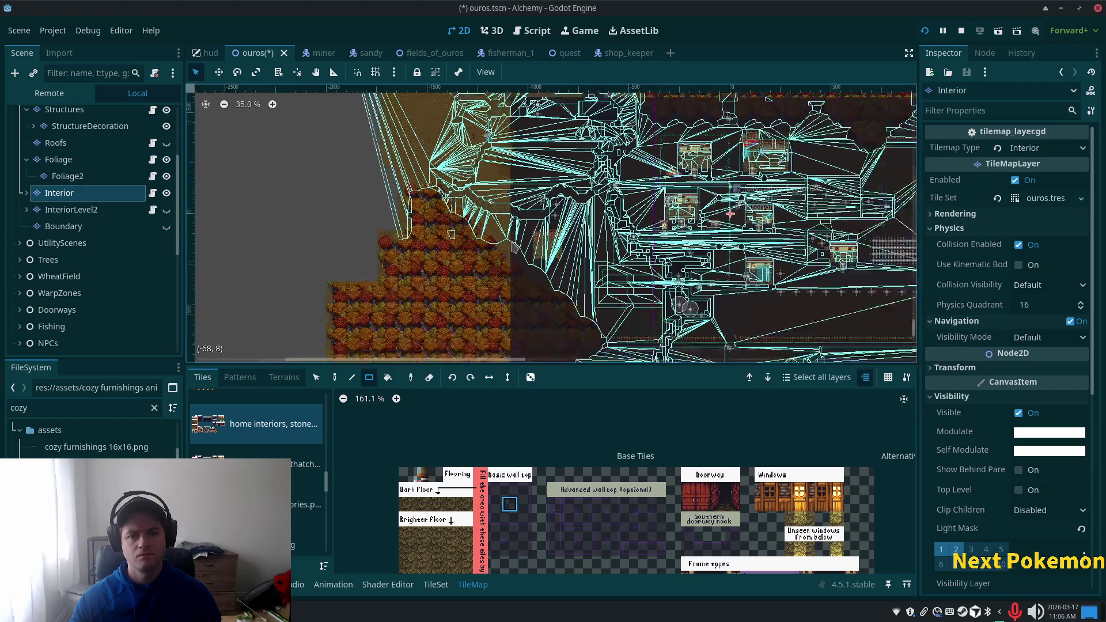
{"action": "left_click_drag", "start_coordinate": [511, 151], "coordinate": [432, 365]}
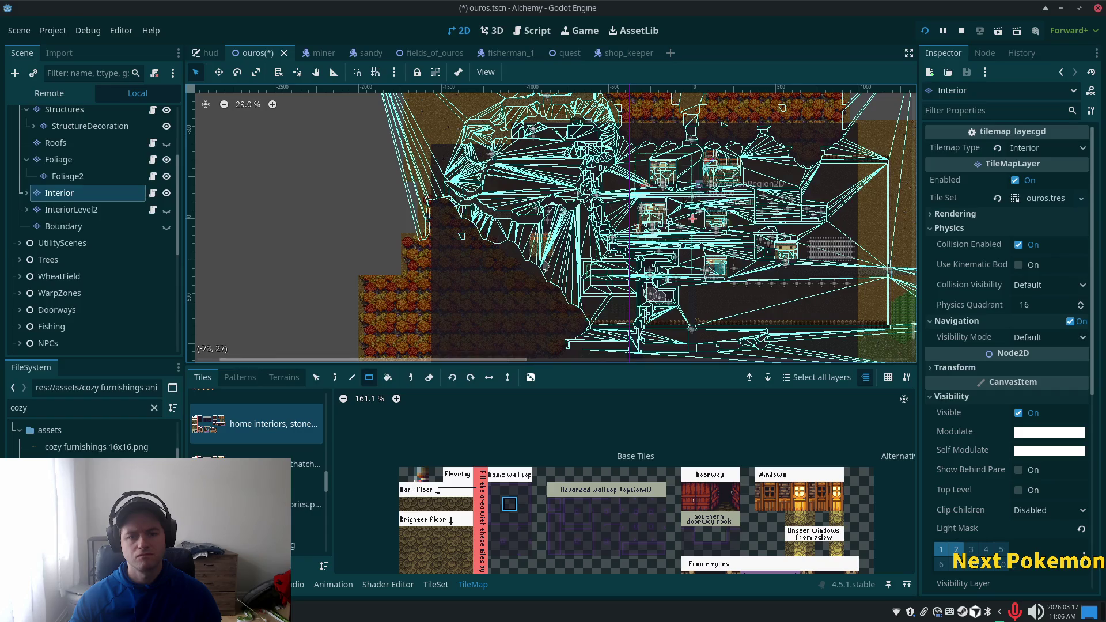
{"action": "scroll", "coordinate": [491, 260], "scroll_direction": "down", "scroll_amount": 5}
{"action": "left_click_drag", "start_coordinate": [494, 248], "coordinate": [416, 275]}
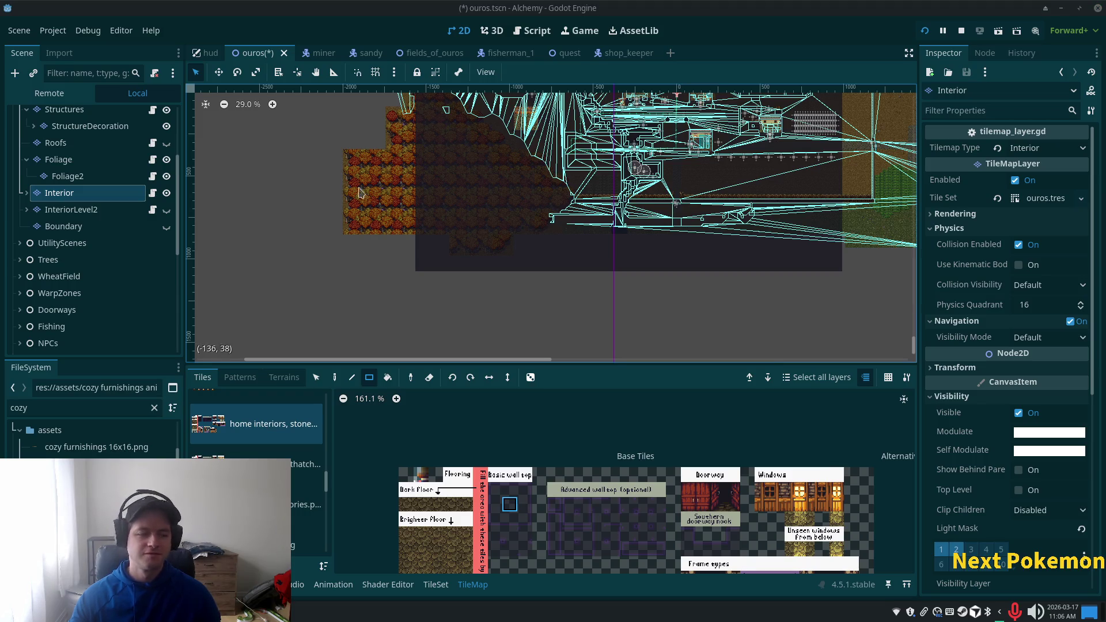
Step: Open the TileSet editor on the home interiors atlas
{"action": "scroll", "coordinate": [346, 194], "scroll_direction": "up", "scroll_amount": 6}
{"action": "scroll", "coordinate": [435, 250], "scroll_direction": "up", "scroll_amount": 10}
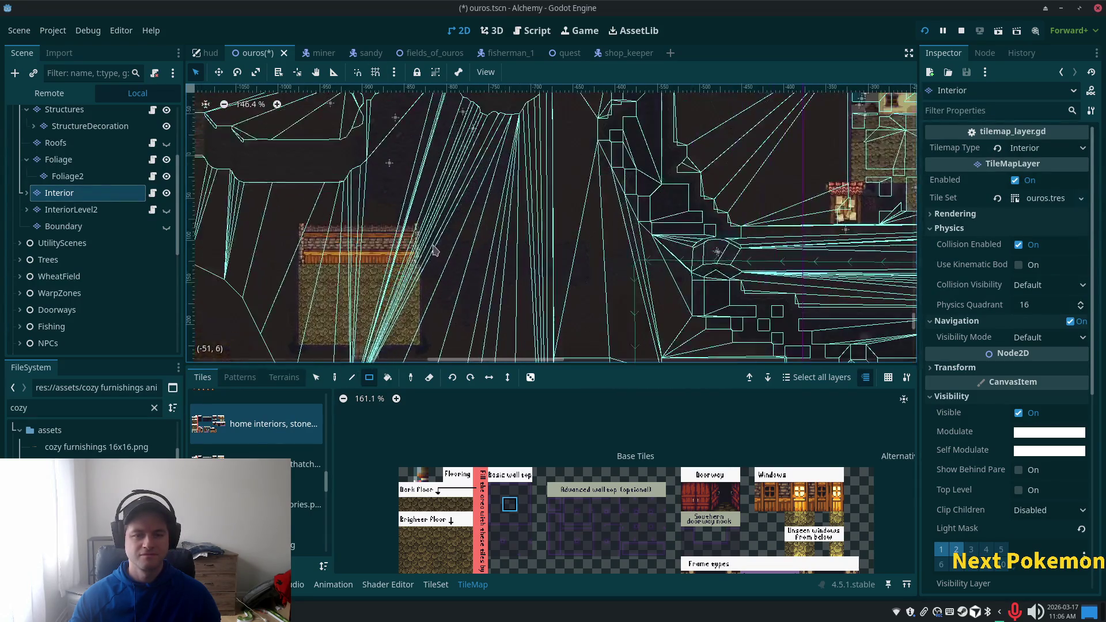
{"action": "scroll", "coordinate": [436, 250], "scroll_direction": "up", "scroll_amount": 6}
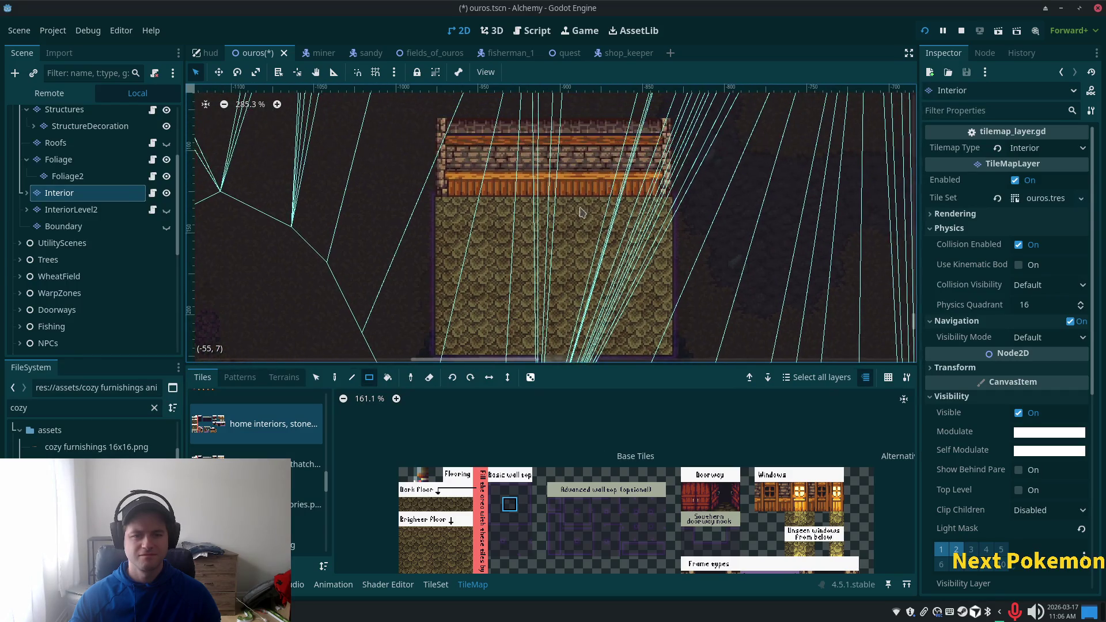
{"action": "scroll", "coordinate": [604, 507], "scroll_direction": "down", "scroll_amount": 5}
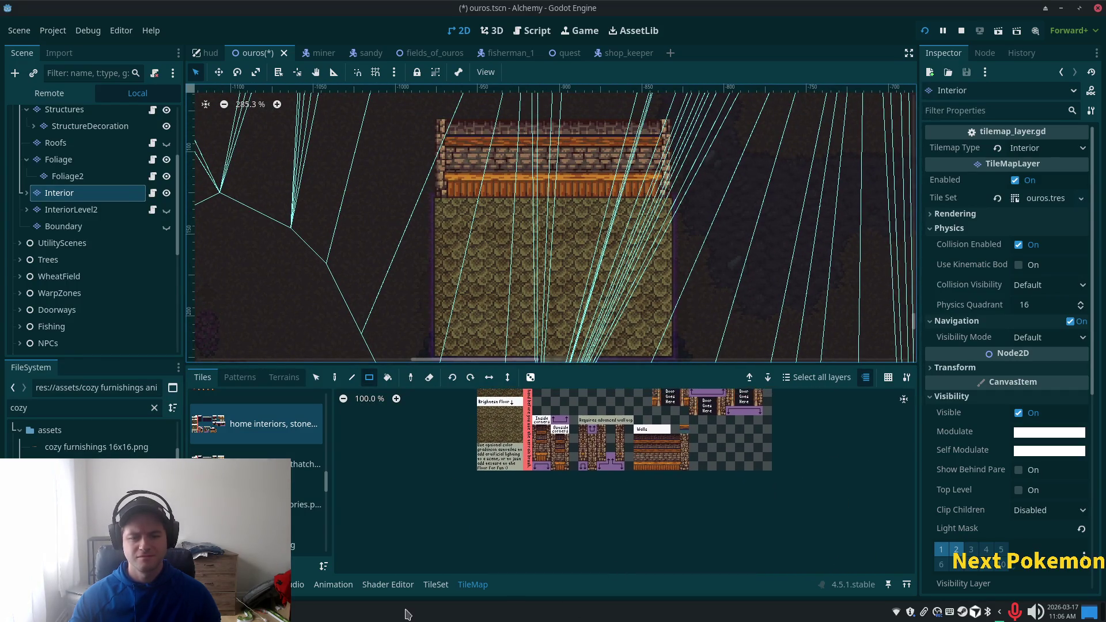
{"action": "left_click", "coordinate": [436, 584]}
{"action": "scroll", "coordinate": [602, 496], "scroll_direction": "up", "scroll_amount": 3}
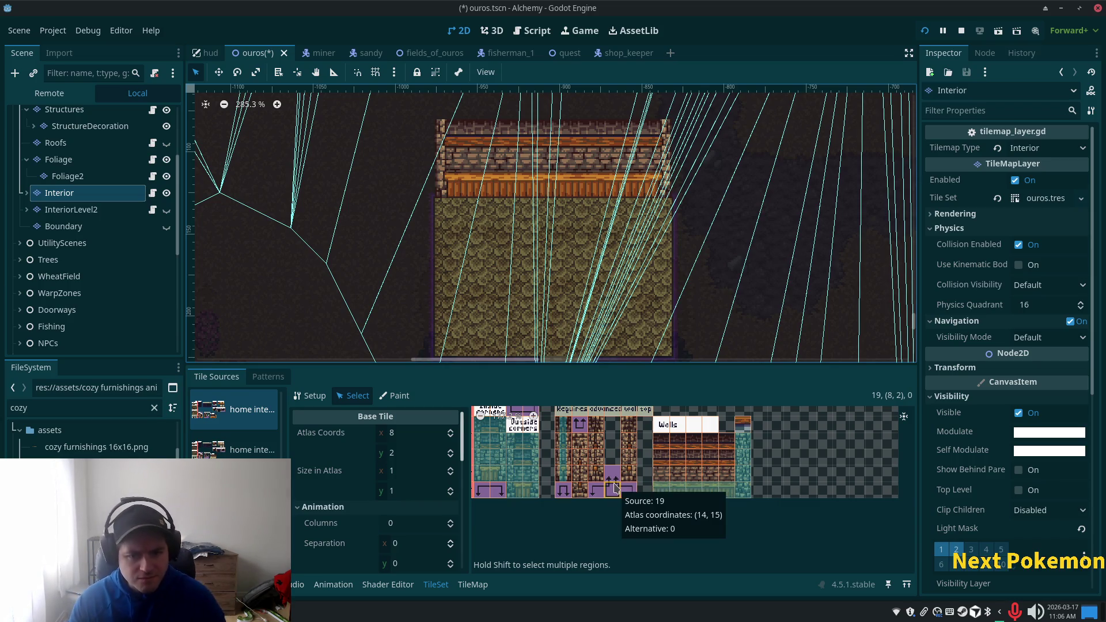
Step: Select the 2x3 block of lit window tiles in the atlas's Windows row
{"action": "scroll", "coordinate": [613, 489], "scroll_direction": "up", "scroll_amount": 2}
{"action": "scroll", "coordinate": [611, 489], "scroll_direction": "down", "scroll_amount": 2}
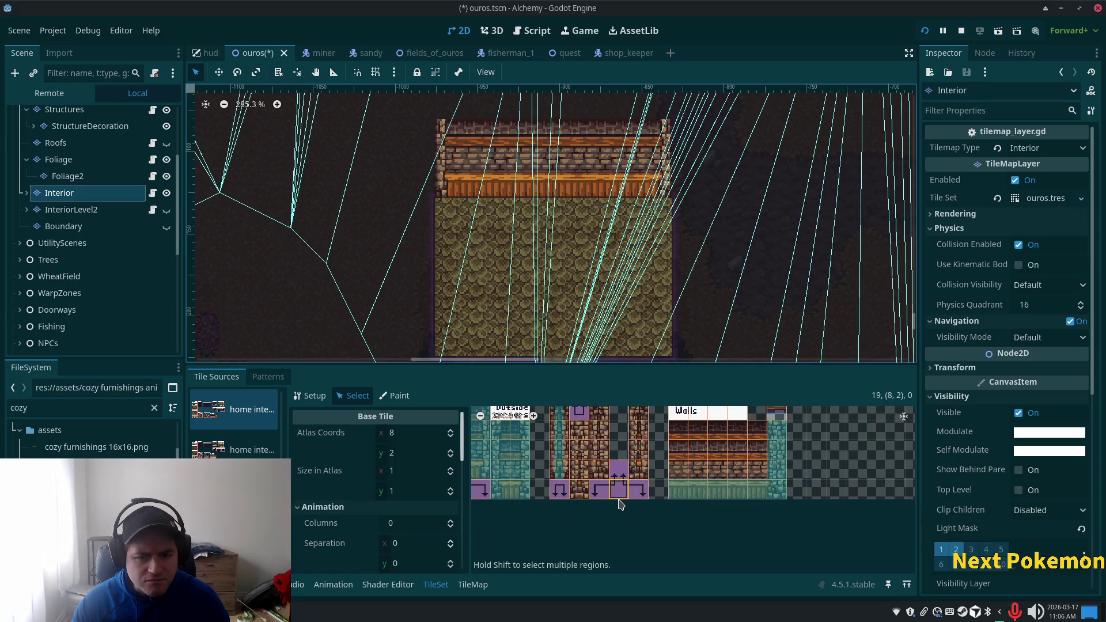
{"action": "scroll", "coordinate": [620, 508], "scroll_direction": "up", "scroll_amount": 2}
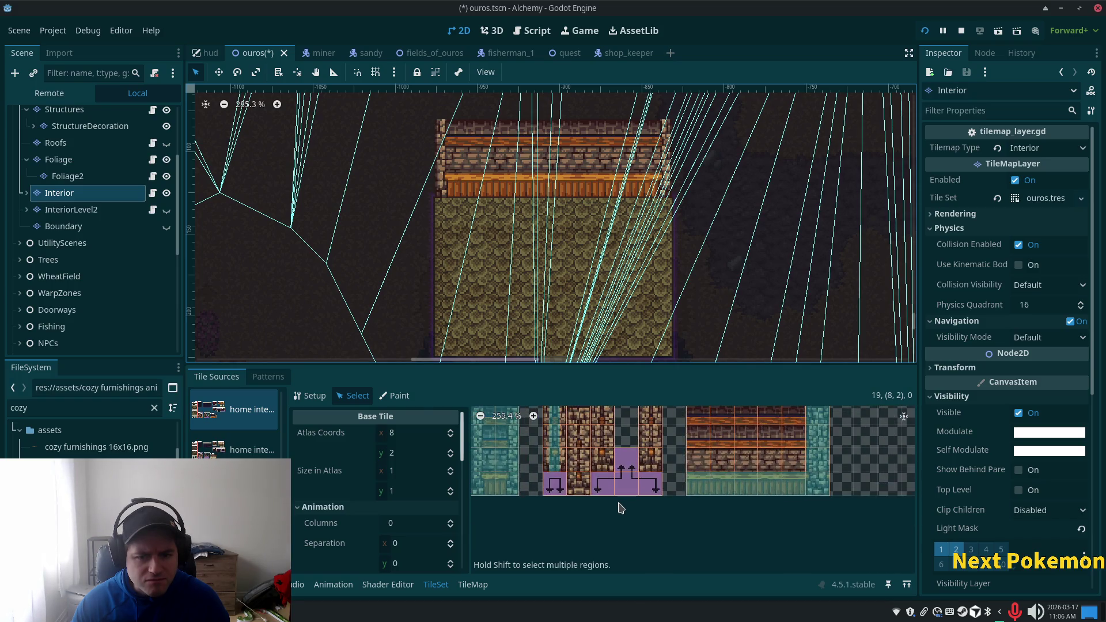
{"action": "scroll", "coordinate": [604, 484], "scroll_direction": "up", "scroll_amount": 2}
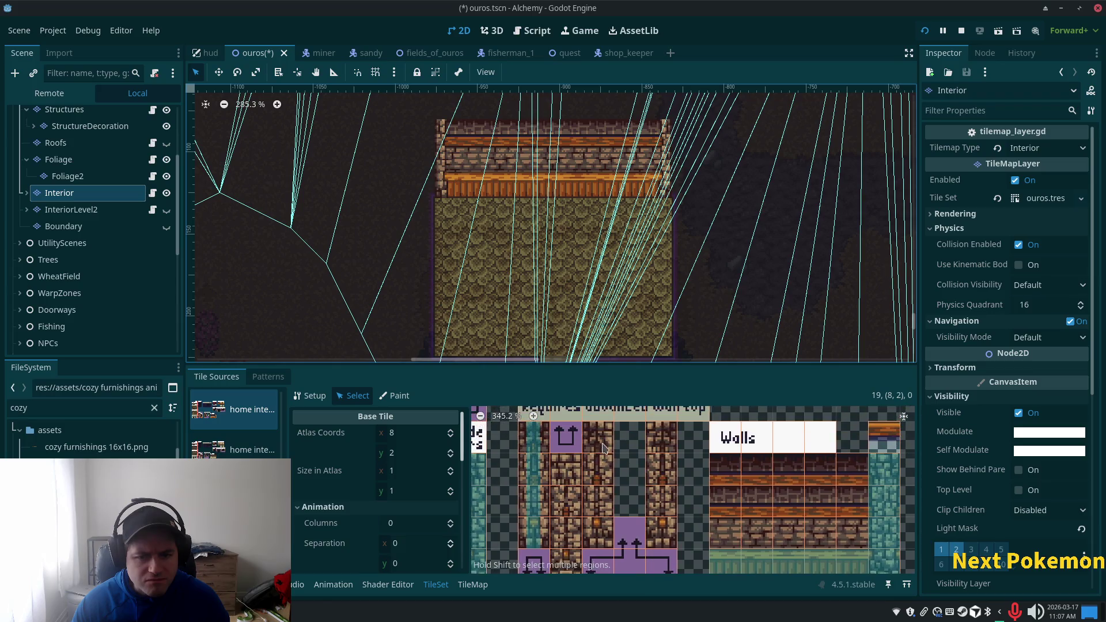
{"action": "scroll", "coordinate": [598, 474], "scroll_direction": "down", "scroll_amount": 4}
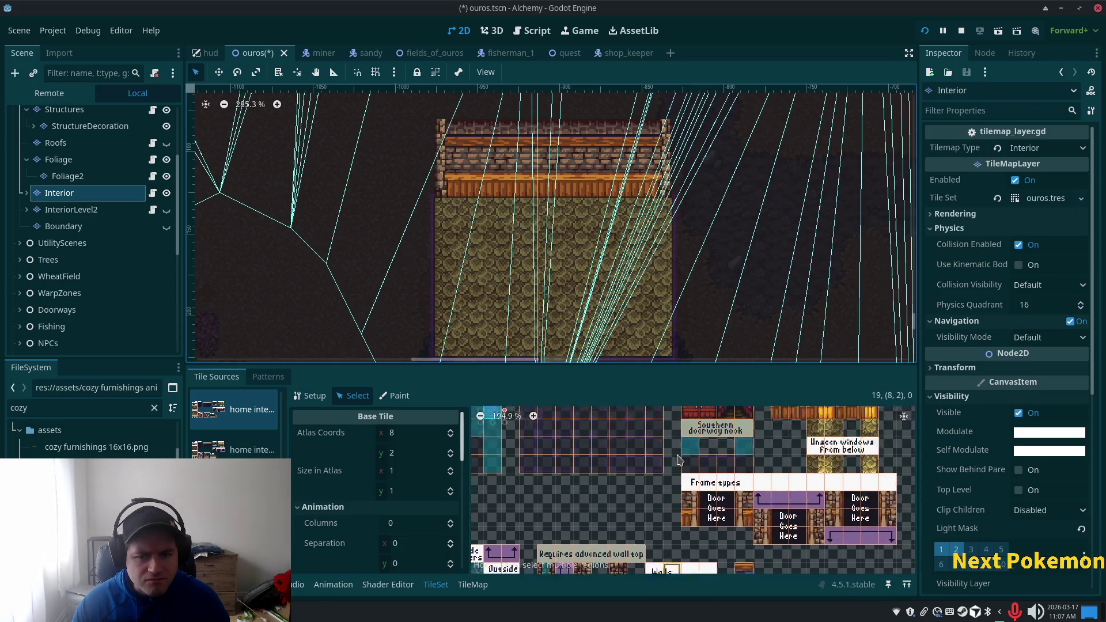
{"action": "scroll", "coordinate": [678, 503], "scroll_direction": "down", "scroll_amount": 3}
{"action": "scroll", "coordinate": [678, 503], "scroll_direction": "right", "scroll_amount": 5}
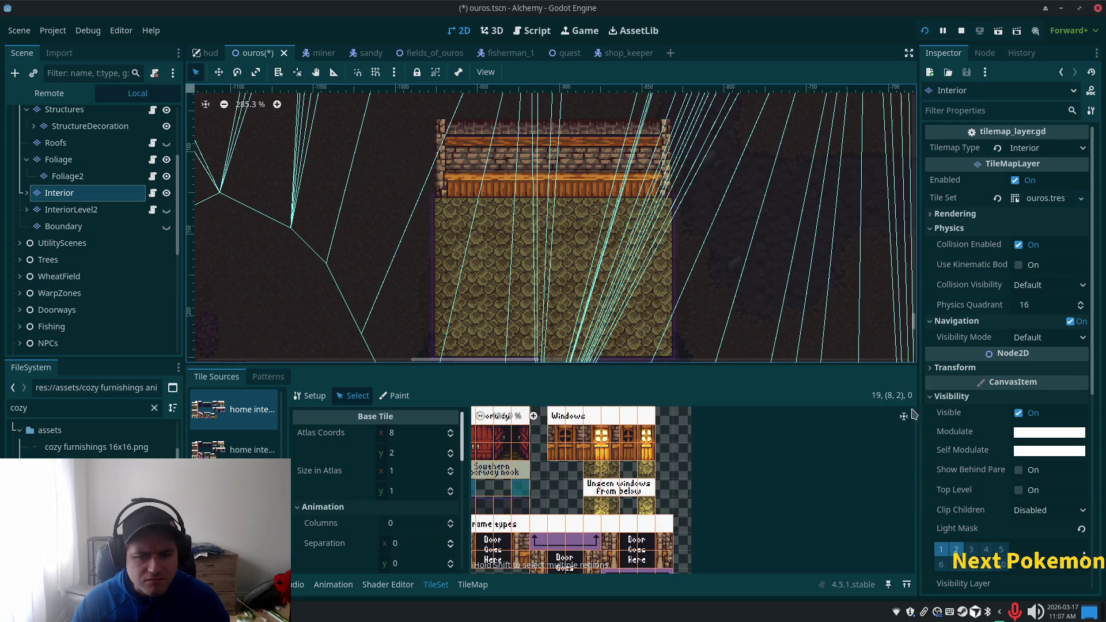
{"action": "scroll", "coordinate": [905, 419], "scroll_direction": "down", "scroll_amount": 2}
{"action": "scroll", "coordinate": [905, 419], "scroll_direction": "left", "scroll_amount": 1}
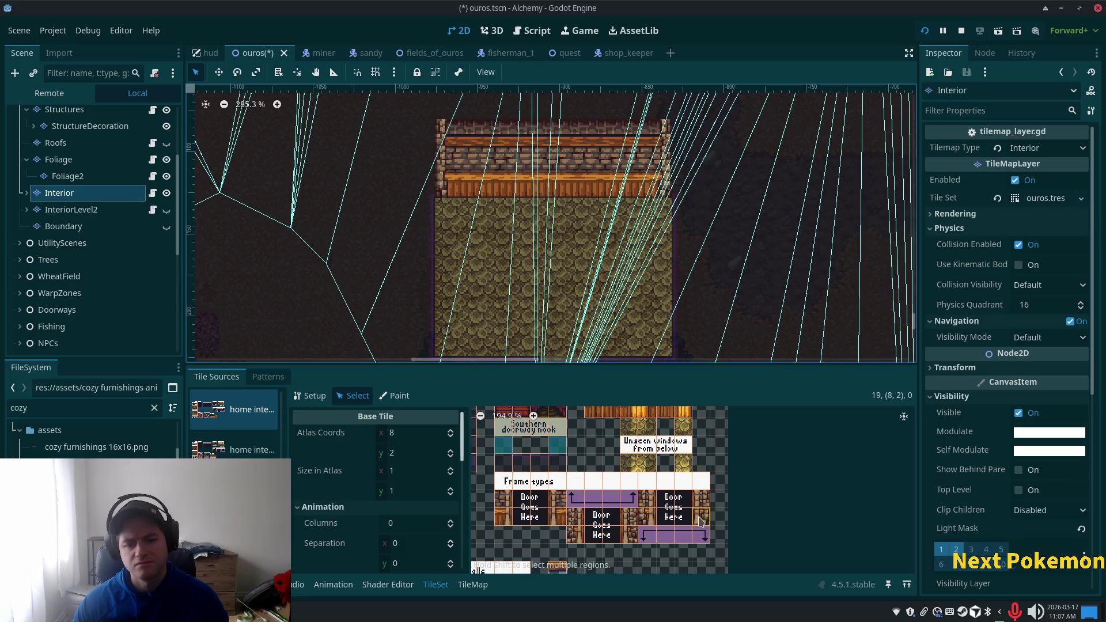
{"action": "scroll", "coordinate": [699, 517], "scroll_direction": "down", "scroll_amount": 1}
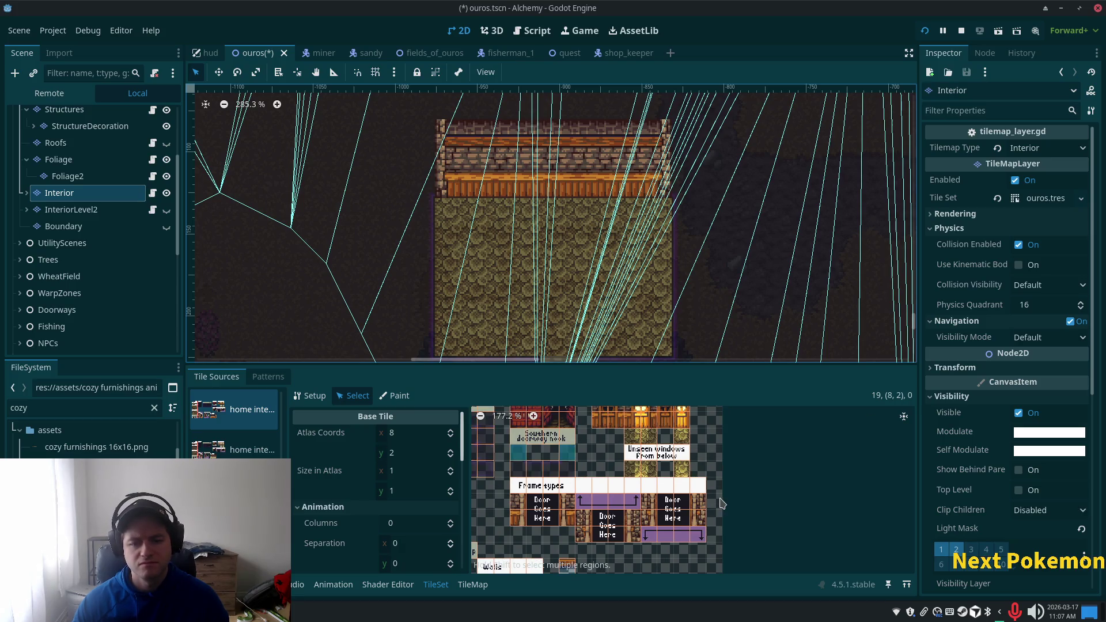
{"action": "scroll", "coordinate": [748, 541], "scroll_direction": "up", "scroll_amount": 2}
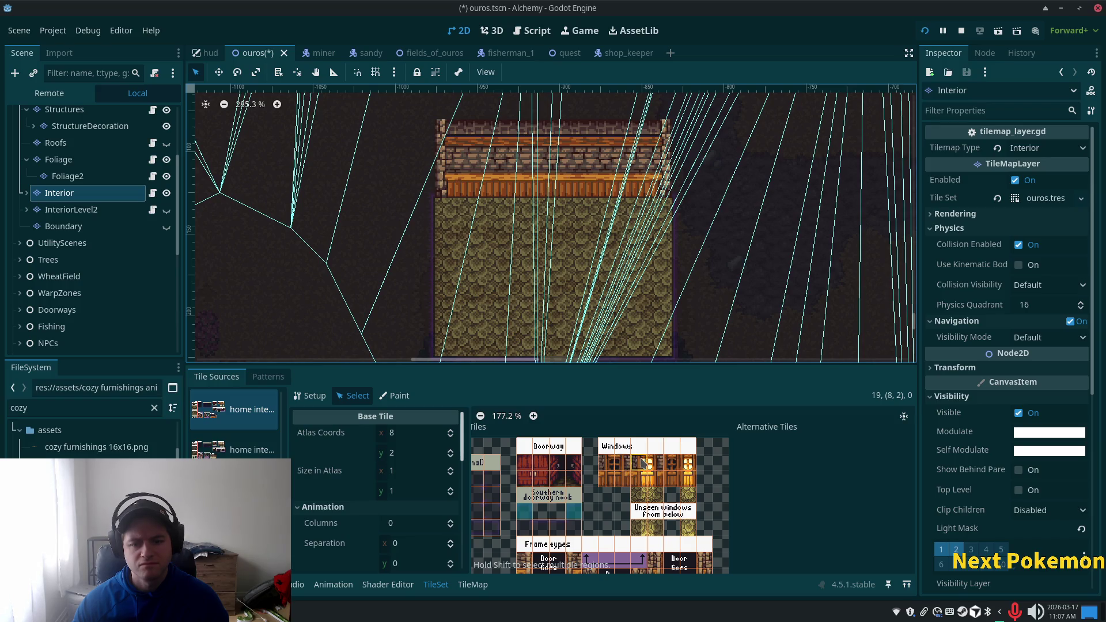
{"action": "left_click_drag", "start_coordinate": [640, 460], "coordinate": [659, 495]}
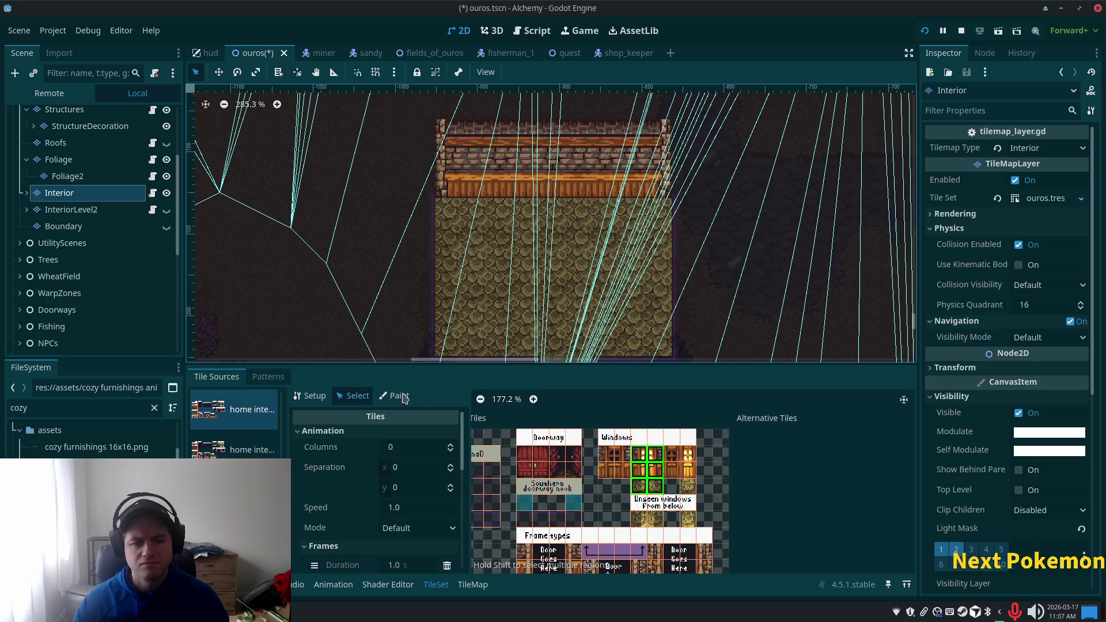
Step: Stamp the 2x3 window tiles into the wall's right part, then return to the TileSet editor
{"action": "left_click", "coordinate": [472, 584]}
{"action": "left_click_drag", "start_coordinate": [645, 486], "coordinate": [657, 507]}
{"action": "left_click", "coordinate": [334, 377]}
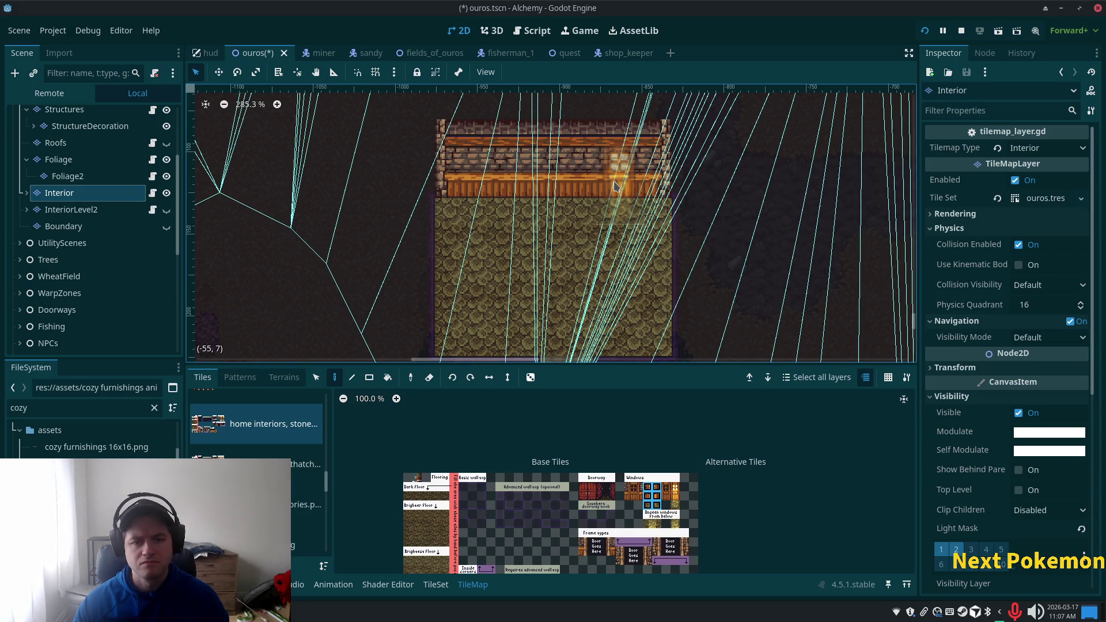
{"action": "left_click", "coordinate": [615, 185]}
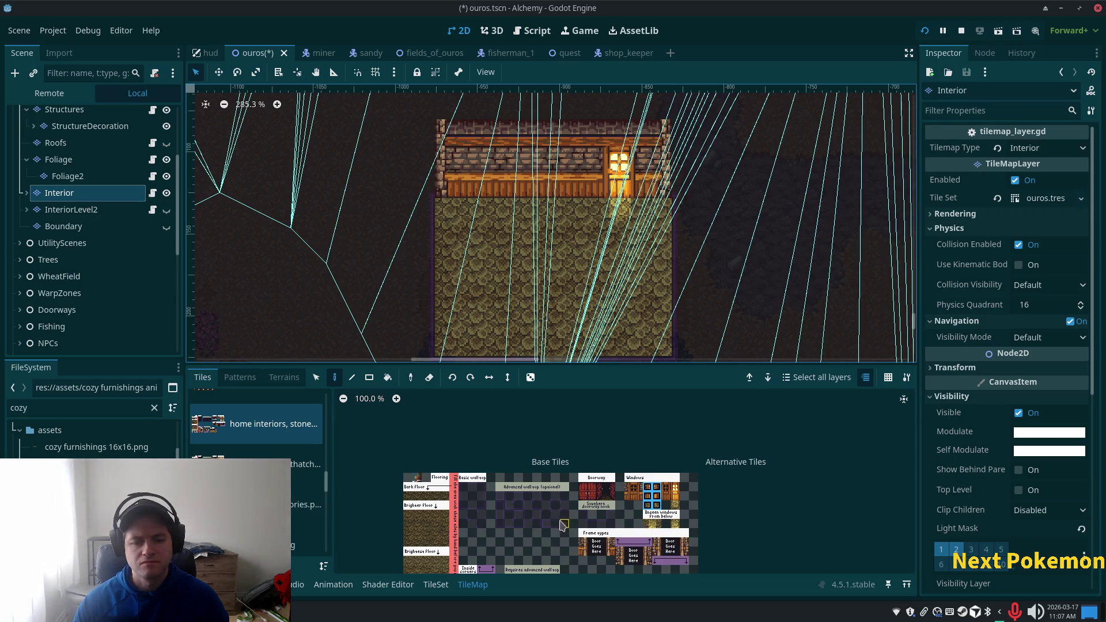
{"action": "left_click", "coordinate": [435, 584]}
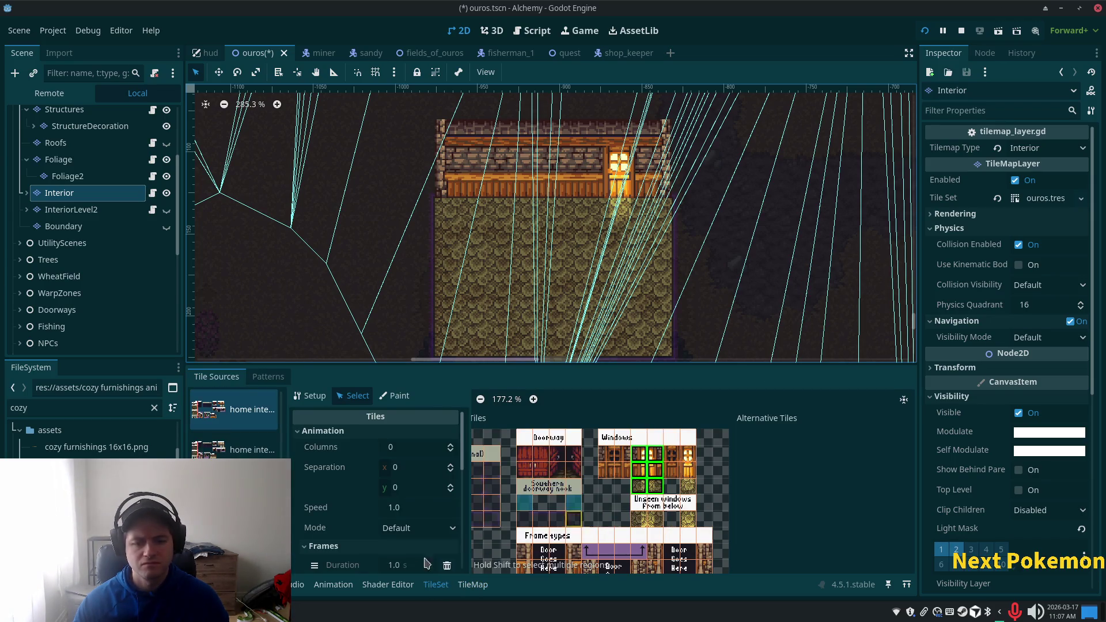
Step: Give the wooden wall tile a full-square collision polygon in the TileSet atlas
{"action": "left_click", "coordinate": [657, 471]}
{"action": "left_click_drag", "start_coordinate": [605, 479], "coordinate": [688, 479]}
{"action": "scroll", "coordinate": [421, 518], "scroll_direction": "down", "scroll_amount": 5}
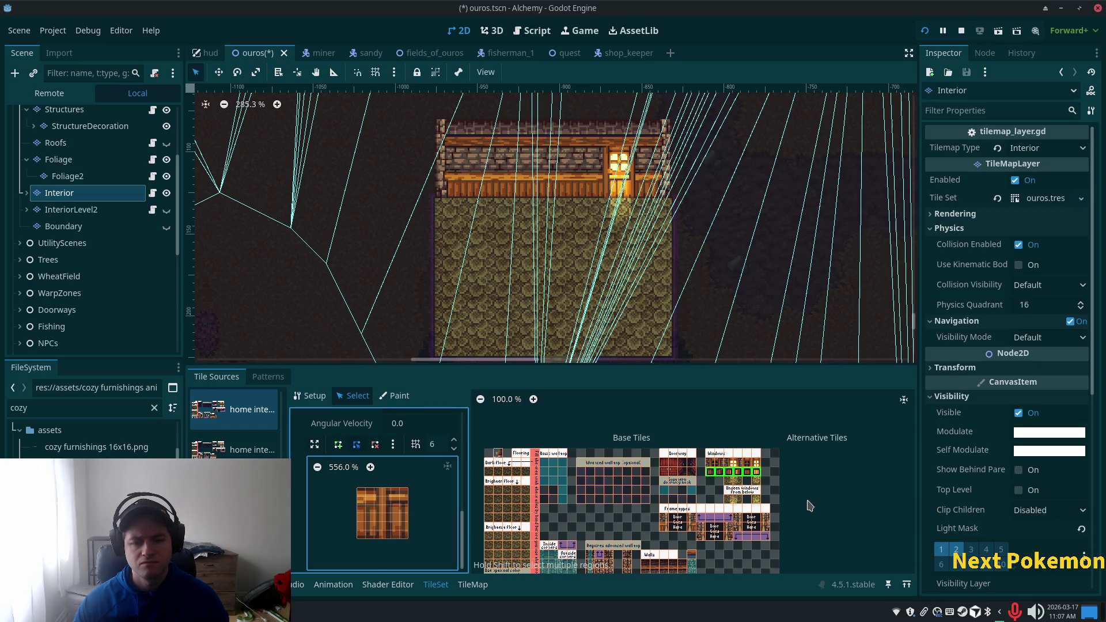
{"action": "scroll", "coordinate": [800, 440], "scroll_direction": "up", "scroll_amount": 3}
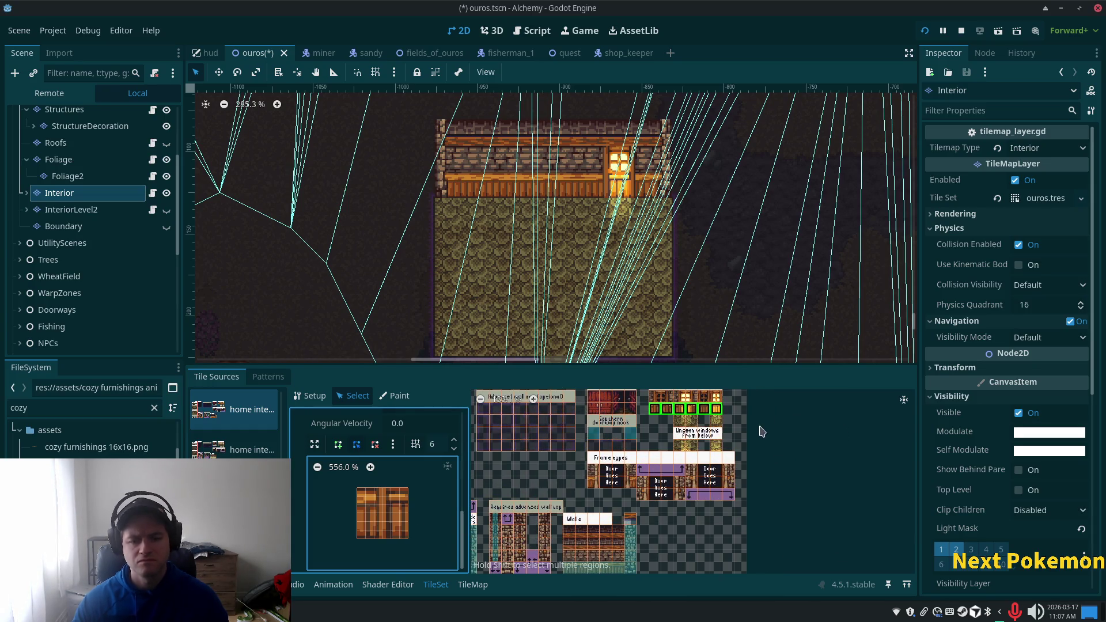
{"action": "left_click", "coordinate": [443, 505]}
Step: Save the ouros scene and switch to the Cozy Furnishings 2.2 folder in Thunar
{"action": "key", "text": "ctrl+s"}
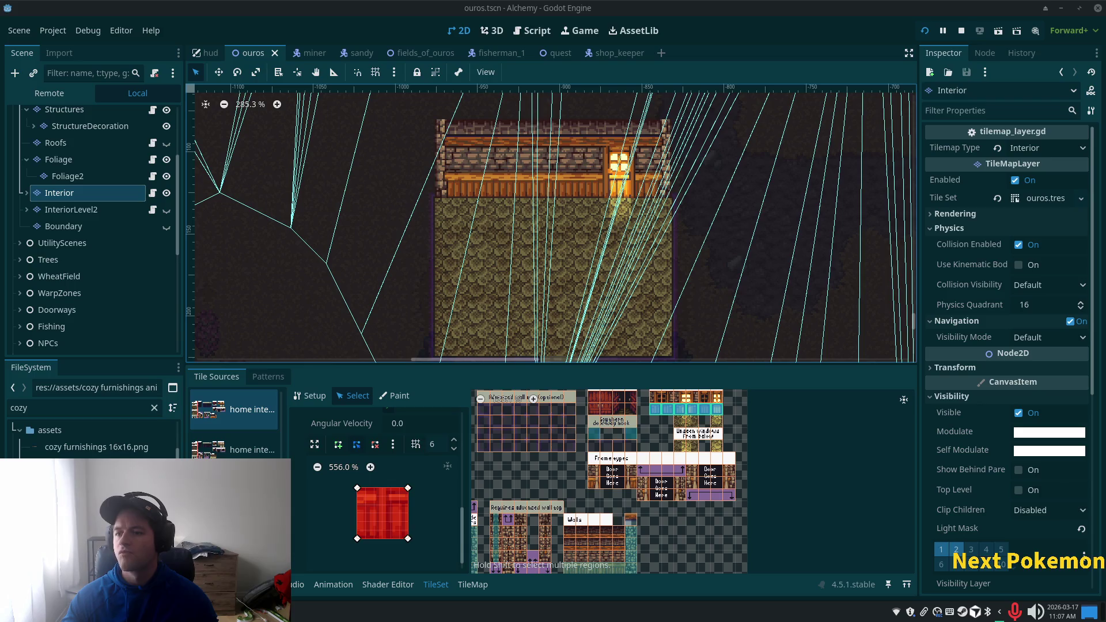
{"action": "scroll", "coordinate": [635, 216], "scroll_direction": "up", "scroll_amount": 2}
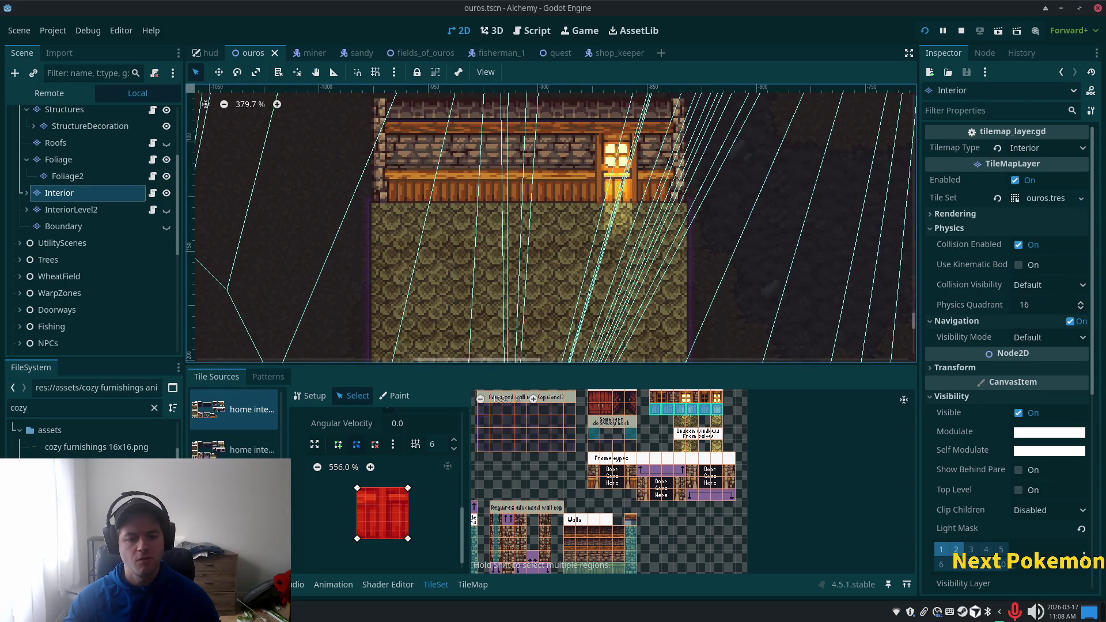
{"action": "scroll", "coordinate": [233, 421], "scroll_direction": "down", "scroll_amount": 3}
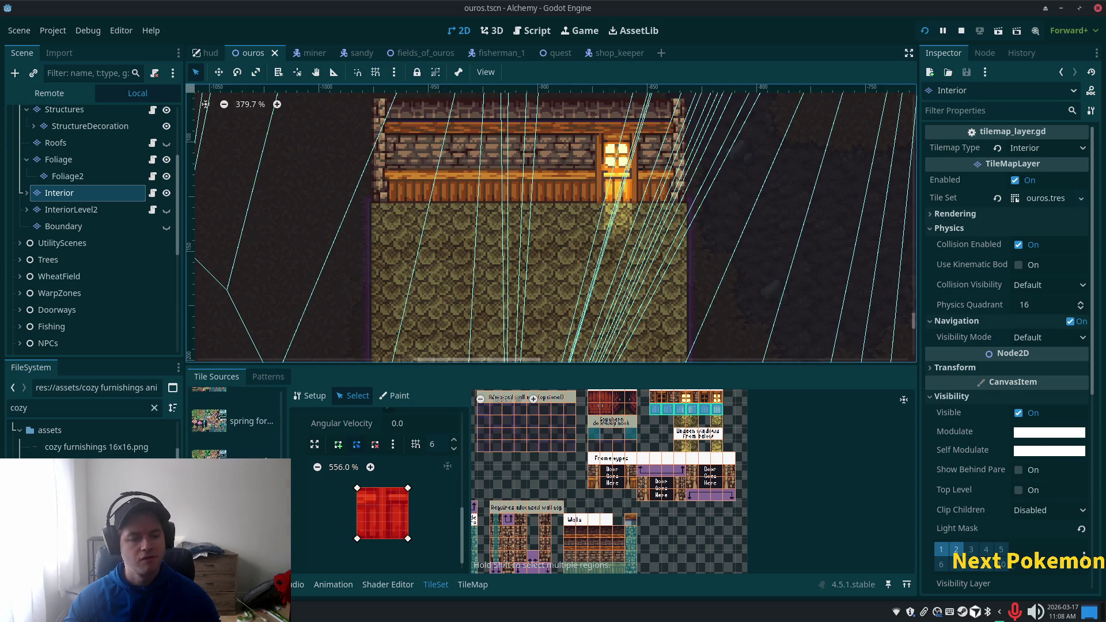
{"action": "key", "text": "alt+Tab"}
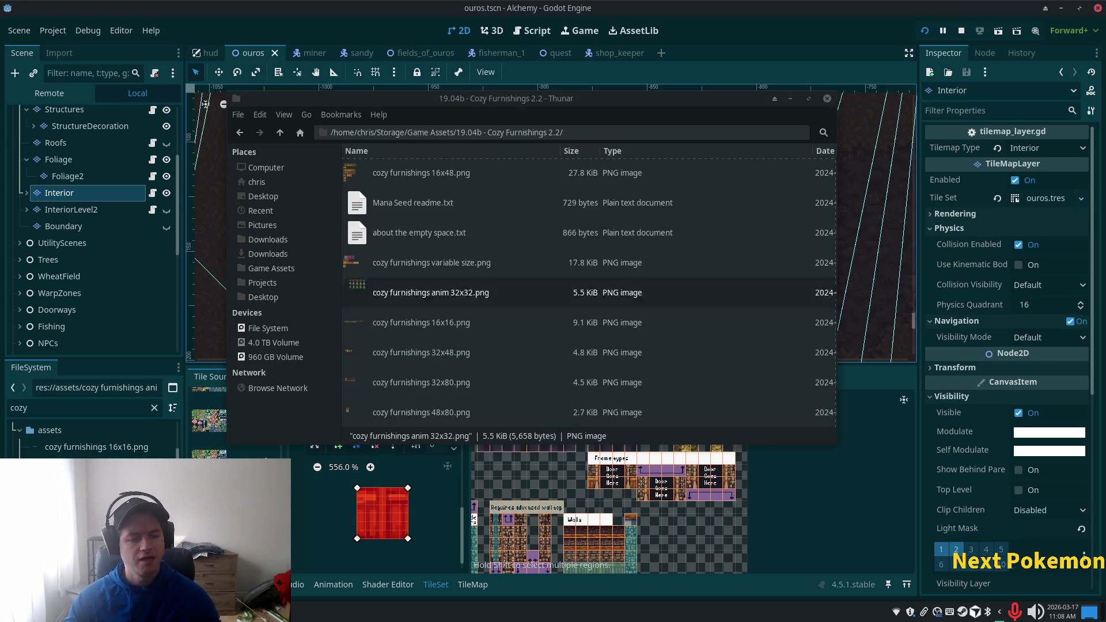
Step: Open cozy furnishings 16x16.png in the image viewer
{"action": "left_click", "coordinate": [431, 292]}
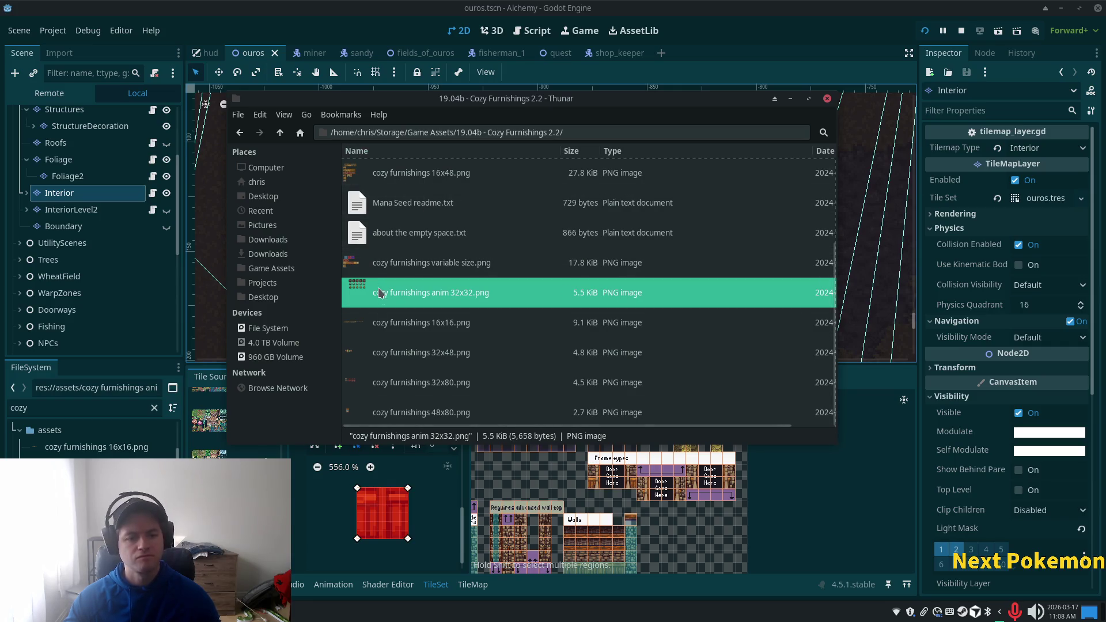
{"action": "left_click", "coordinate": [418, 326]}
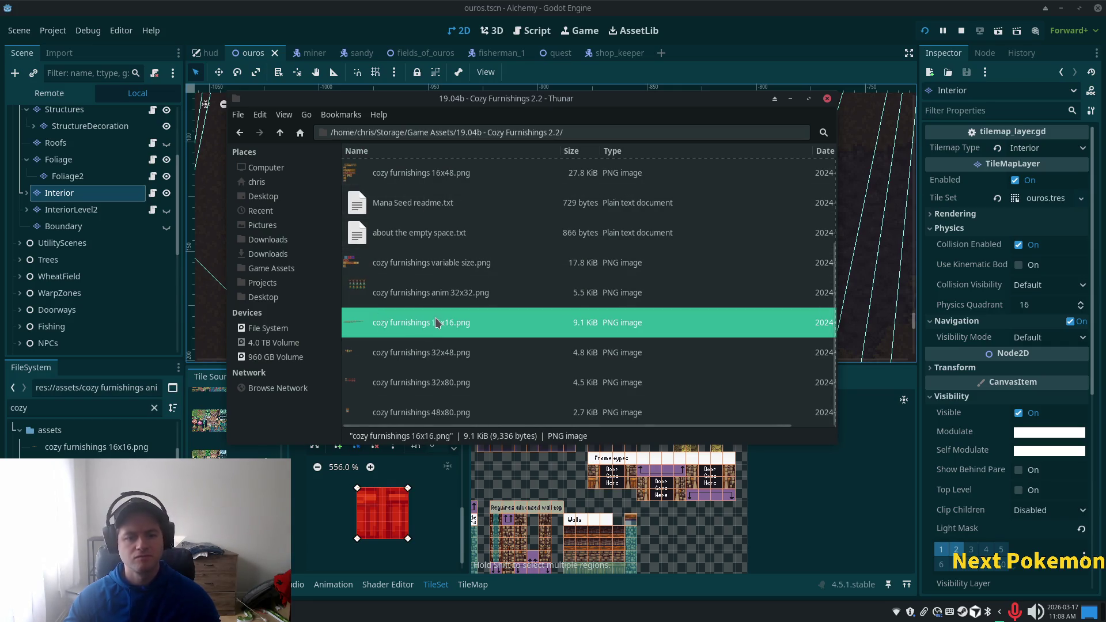
{"action": "key", "text": "Return"}
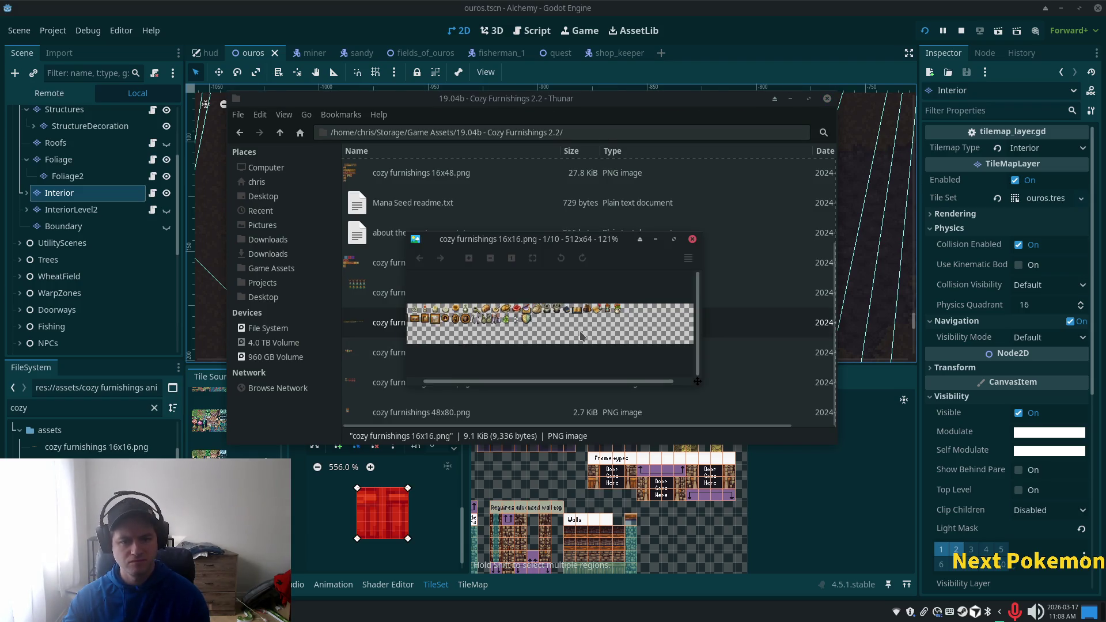
{"action": "scroll", "coordinate": [579, 341], "scroll_direction": "up", "scroll_amount": 2}
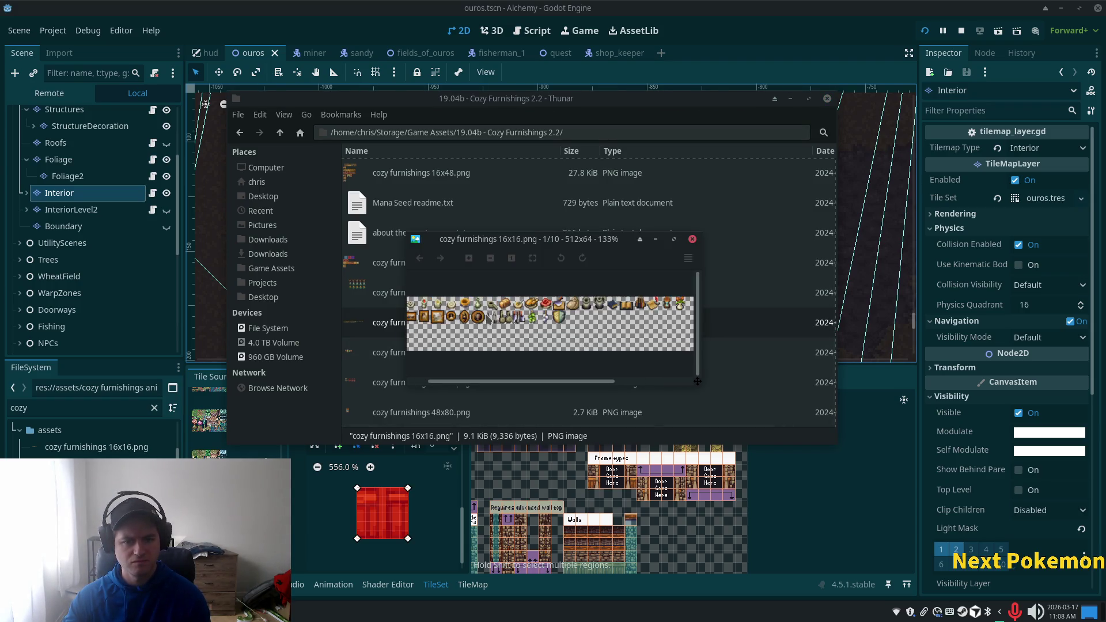
{"action": "scroll", "coordinate": [521, 353], "scroll_direction": "down", "scroll_amount": 1}
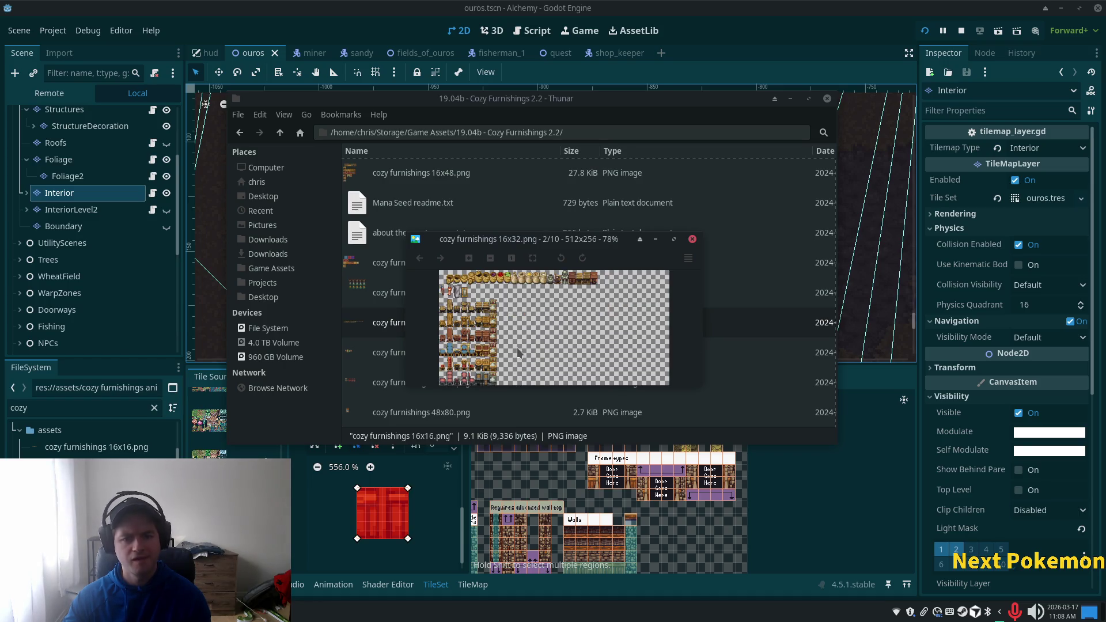
Step: Scroll through the Cozy Furnishings sprite sheets to inspect the furniture tiles
{"action": "scroll", "coordinate": [517, 352], "scroll_direction": "down", "scroll_amount": 1}
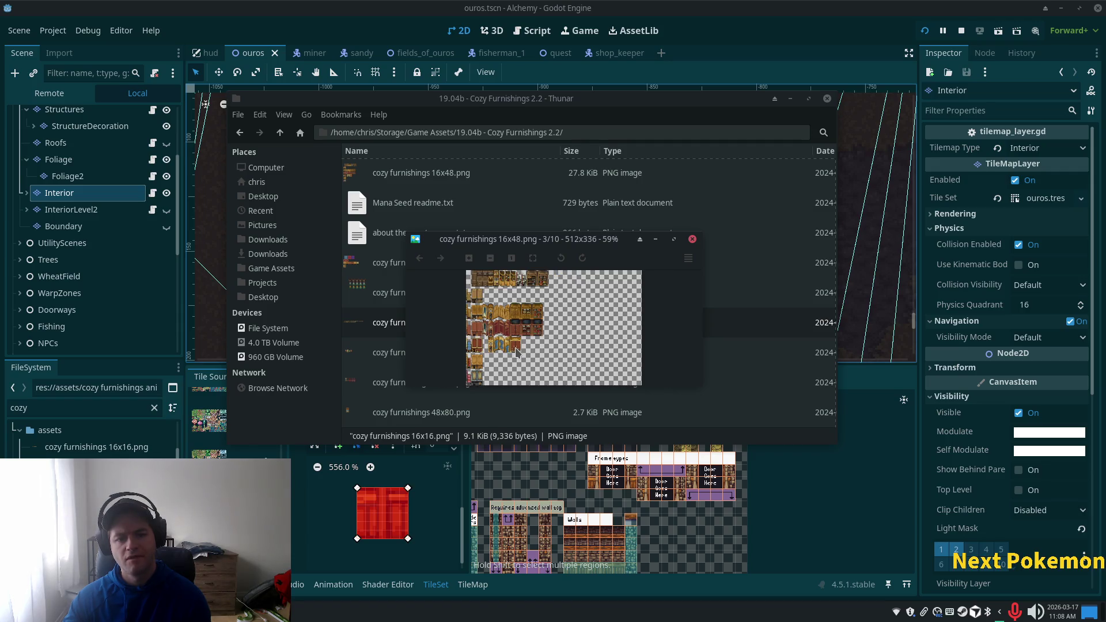
{"action": "scroll", "coordinate": [517, 352], "scroll_direction": "down", "scroll_amount": 1}
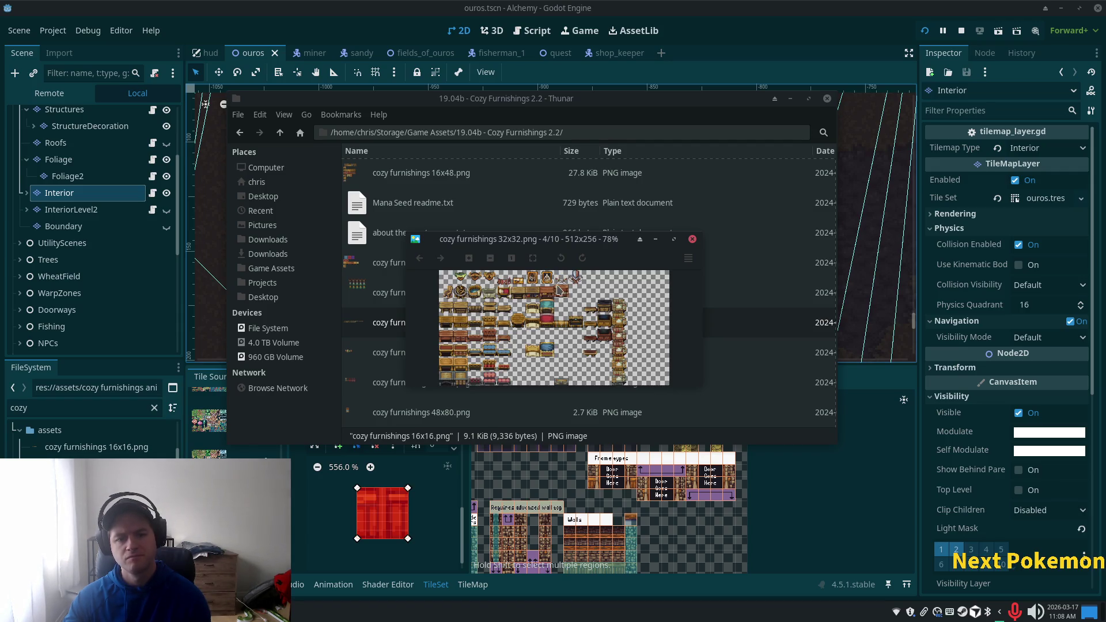
{"action": "scroll", "coordinate": [561, 291], "scroll_direction": "up", "scroll_amount": 2, "text": "ctrl"}
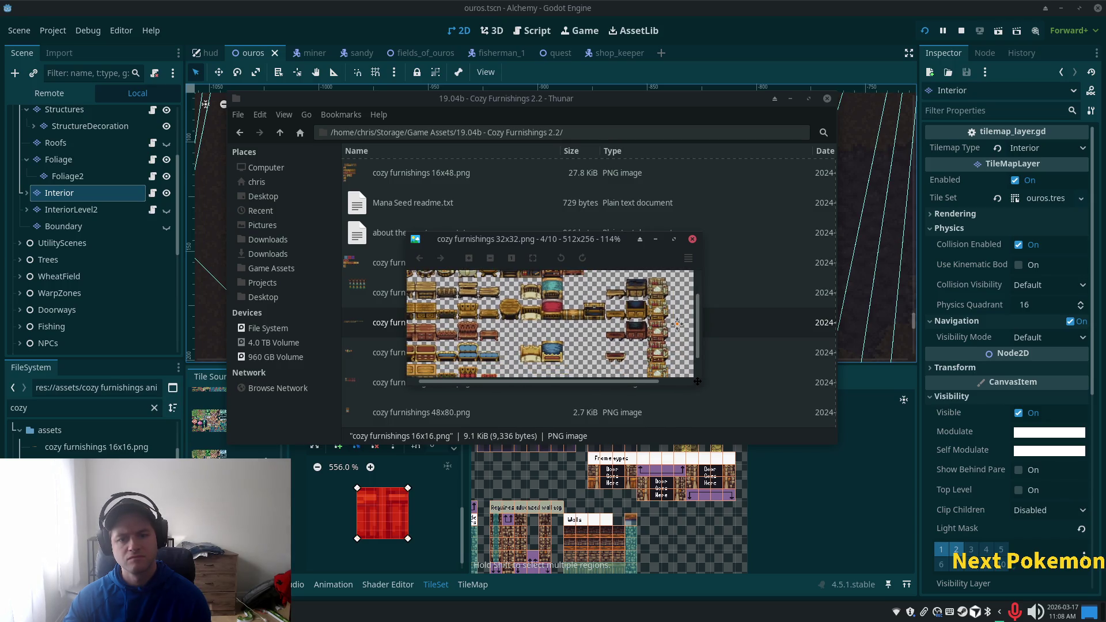
{"action": "scroll", "coordinate": [621, 317], "scroll_direction": "right", "scroll_amount": 2}
{"action": "scroll", "coordinate": [610, 320], "scroll_direction": "down", "scroll_amount": 1}
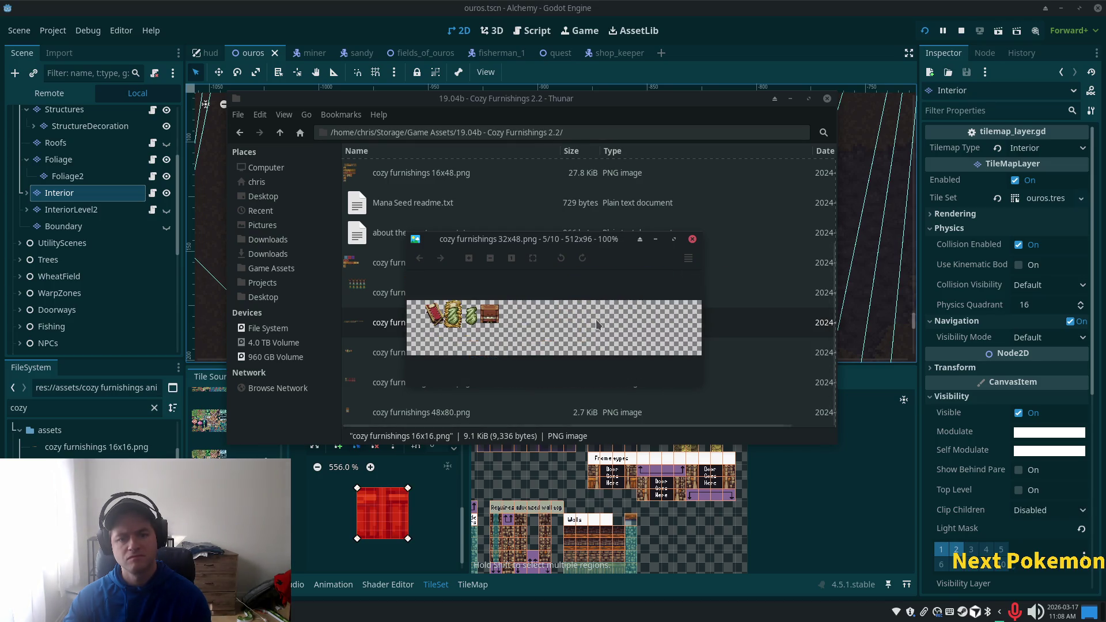
{"action": "scroll", "coordinate": [576, 331], "scroll_direction": "up", "scroll_amount": 2, "text": "ctrl"}
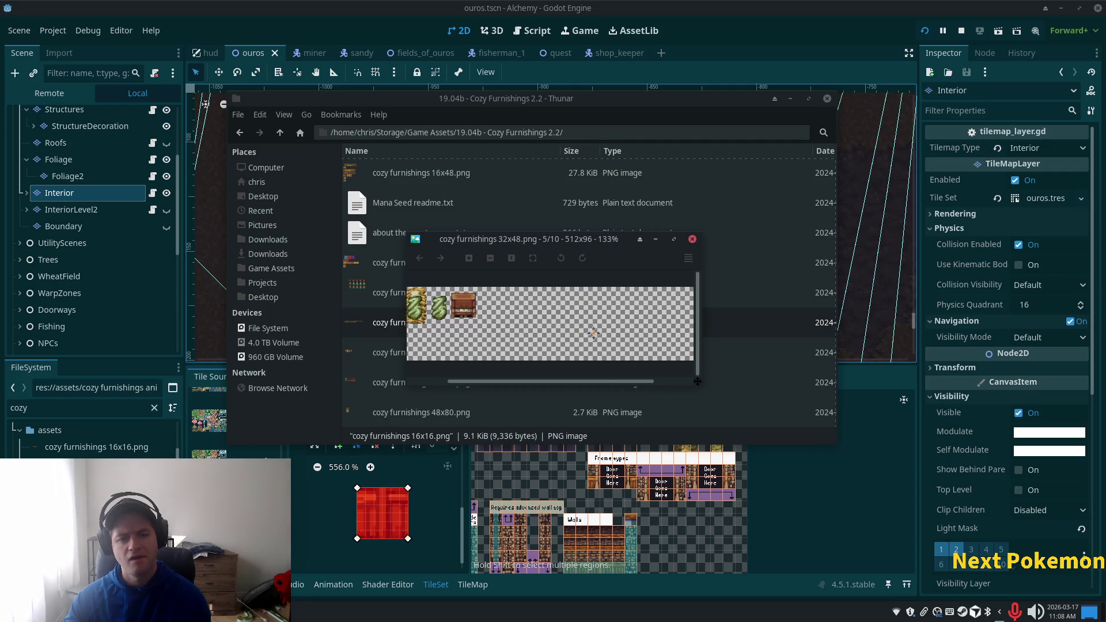
{"action": "scroll", "coordinate": [651, 343], "scroll_direction": "down", "scroll_amount": 1}
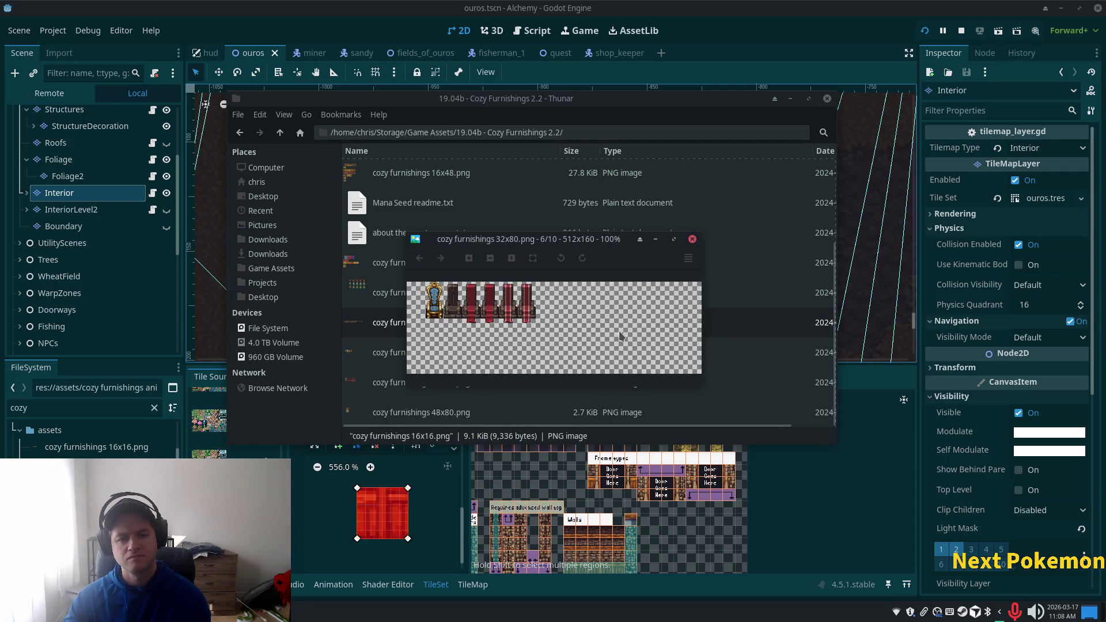
{"action": "scroll", "coordinate": [610, 334], "scroll_direction": "down", "scroll_amount": 1}
{"action": "scroll", "coordinate": [606, 334], "scroll_direction": "down", "scroll_amount": 1}
{"action": "scroll", "coordinate": [607, 334], "scroll_direction": "up", "scroll_amount": 1}
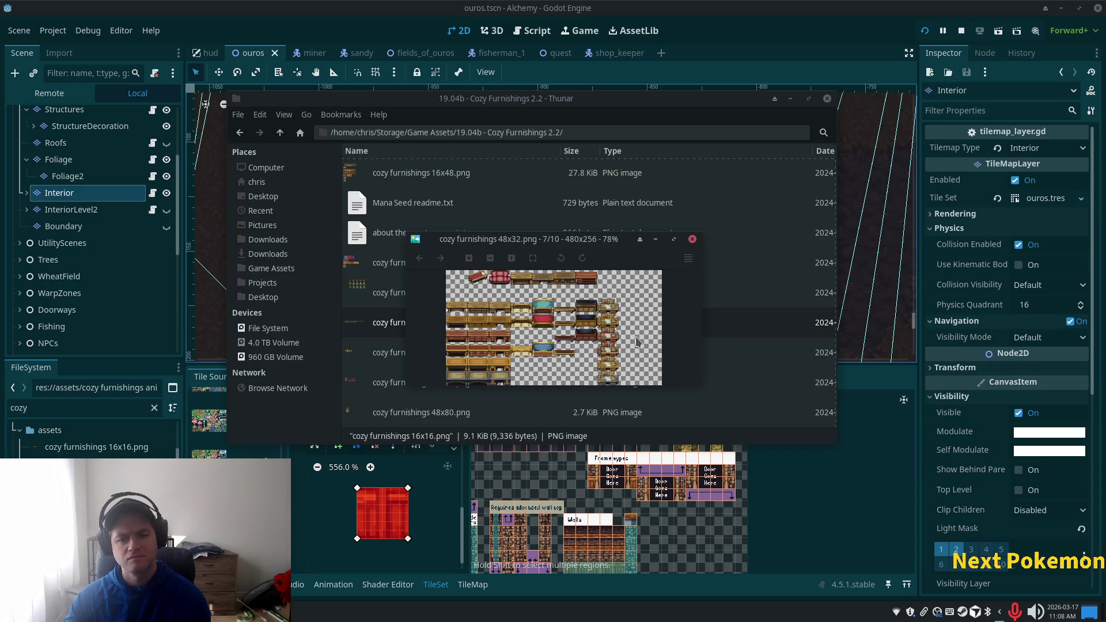
{"action": "scroll", "coordinate": [636, 341], "scroll_direction": "up", "scroll_amount": 6, "text": "ctrl"}
{"action": "scroll", "coordinate": [636, 333], "scroll_direction": "down", "scroll_amount": 4, "text": "ctrl"}
{"action": "scroll", "coordinate": [632, 336], "scroll_direction": "down", "scroll_amount": 1}
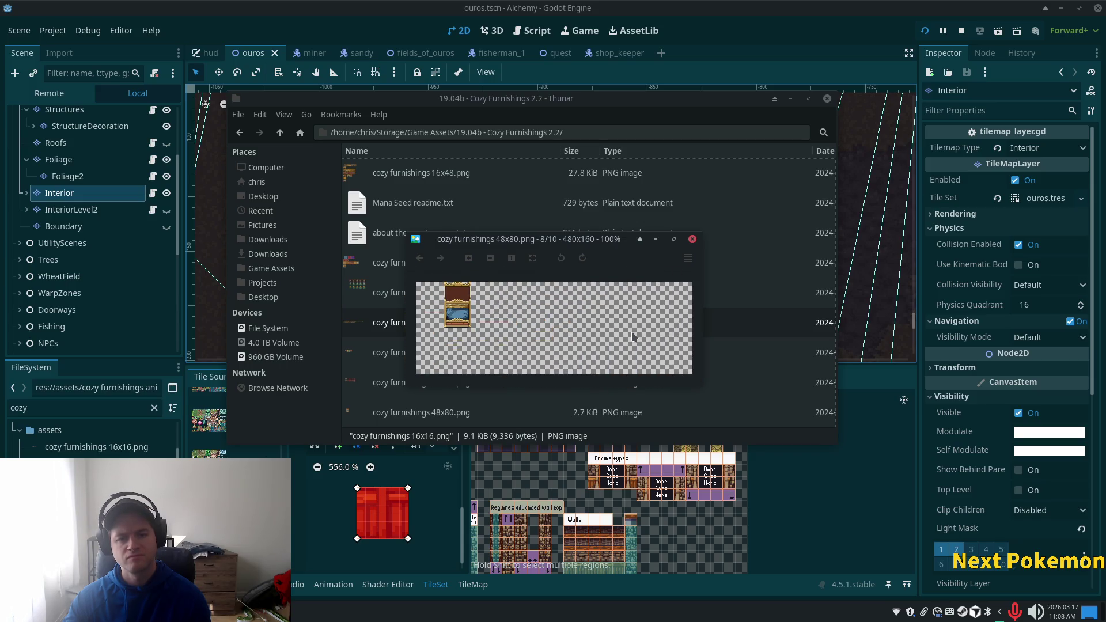
{"action": "scroll", "coordinate": [632, 336], "scroll_direction": "down", "scroll_amount": 1}
{"action": "scroll", "coordinate": [632, 336], "scroll_direction": "down", "scroll_amount": 2}
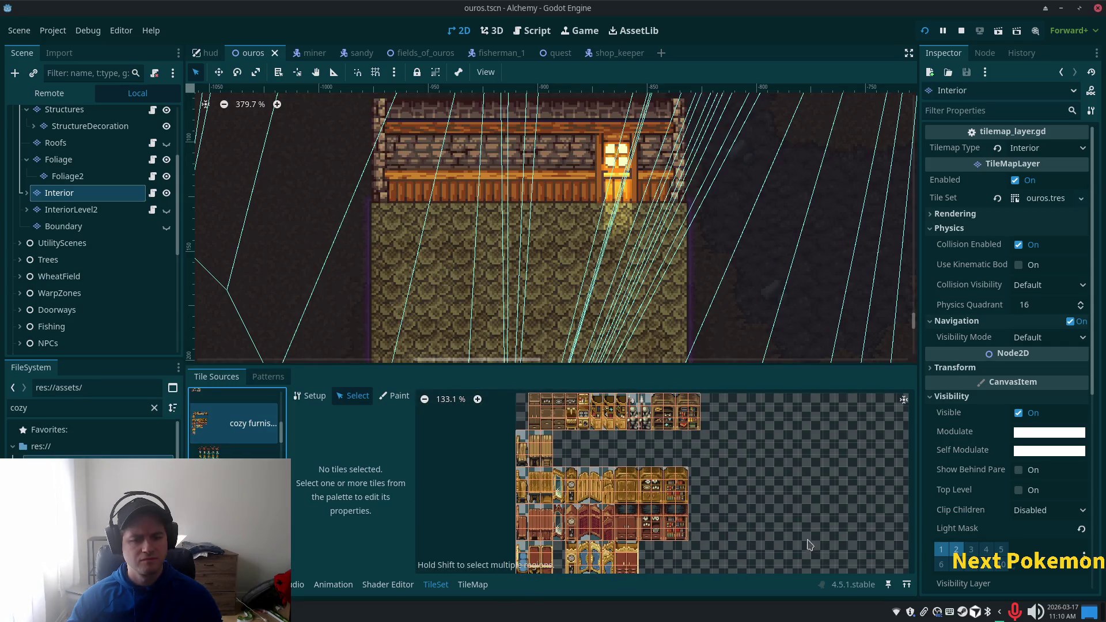
Step: Browse the Tile Sources list and show the second cozy furnishings tile sheet
{"action": "scroll", "coordinate": [630, 498], "scroll_direction": "up", "scroll_amount": 2}
{"action": "scroll", "coordinate": [631, 498], "scroll_direction": "down", "scroll_amount": 3}
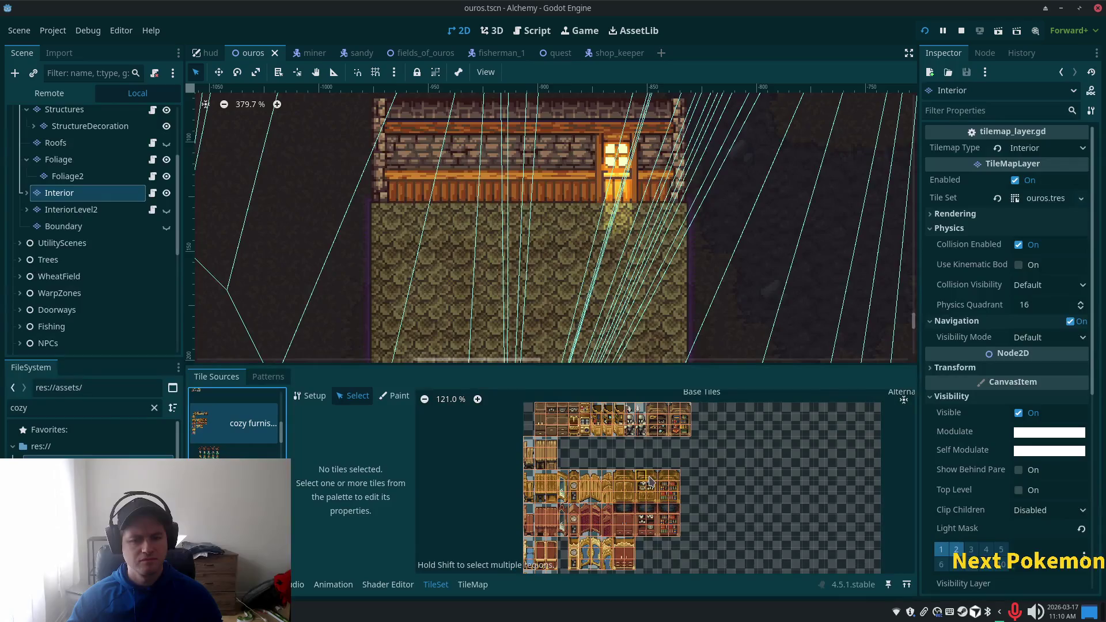
{"action": "scroll", "coordinate": [623, 520], "scroll_direction": "down", "scroll_amount": 4}
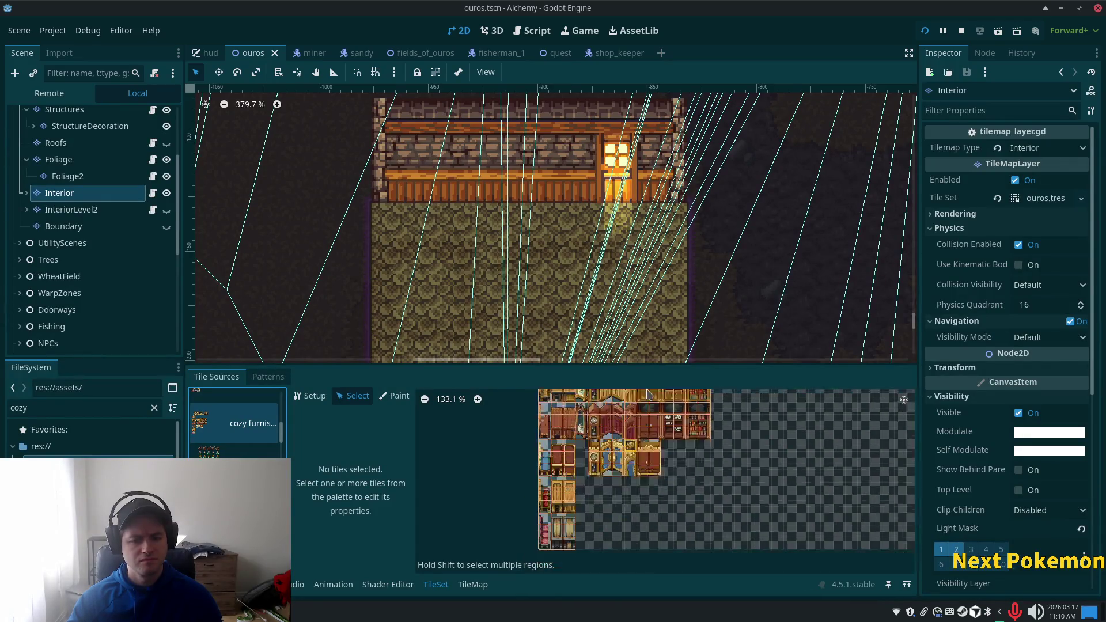
{"action": "key", "text": "Down"}
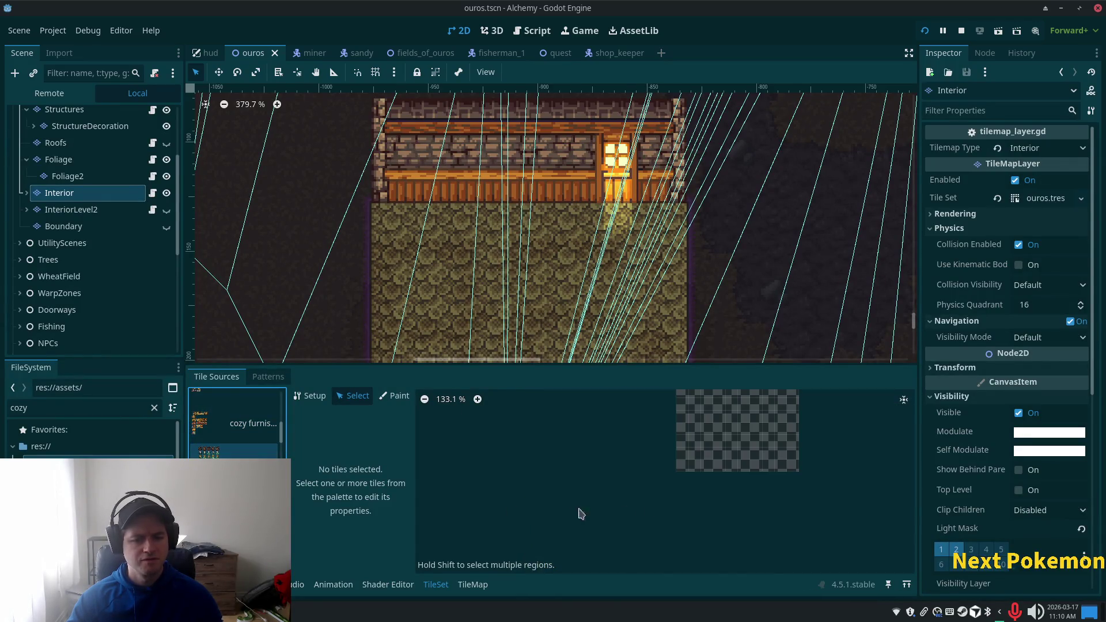
{"action": "key", "text": "Up"}
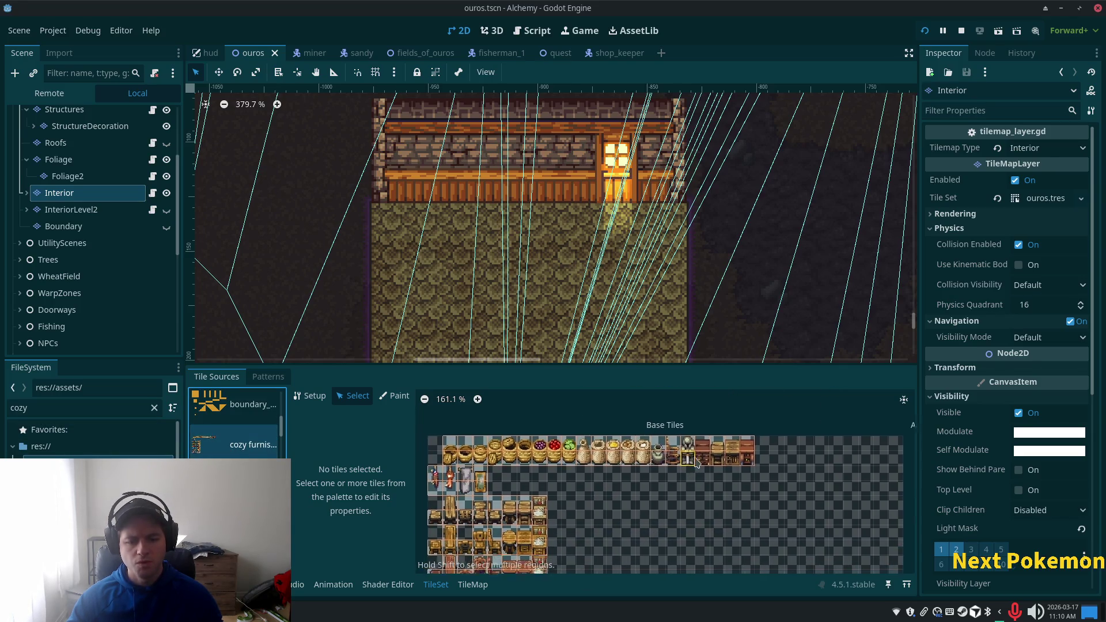
{"action": "scroll", "coordinate": [639, 496], "scroll_direction": "down", "scroll_amount": 3}
{"action": "key", "text": "Down"}
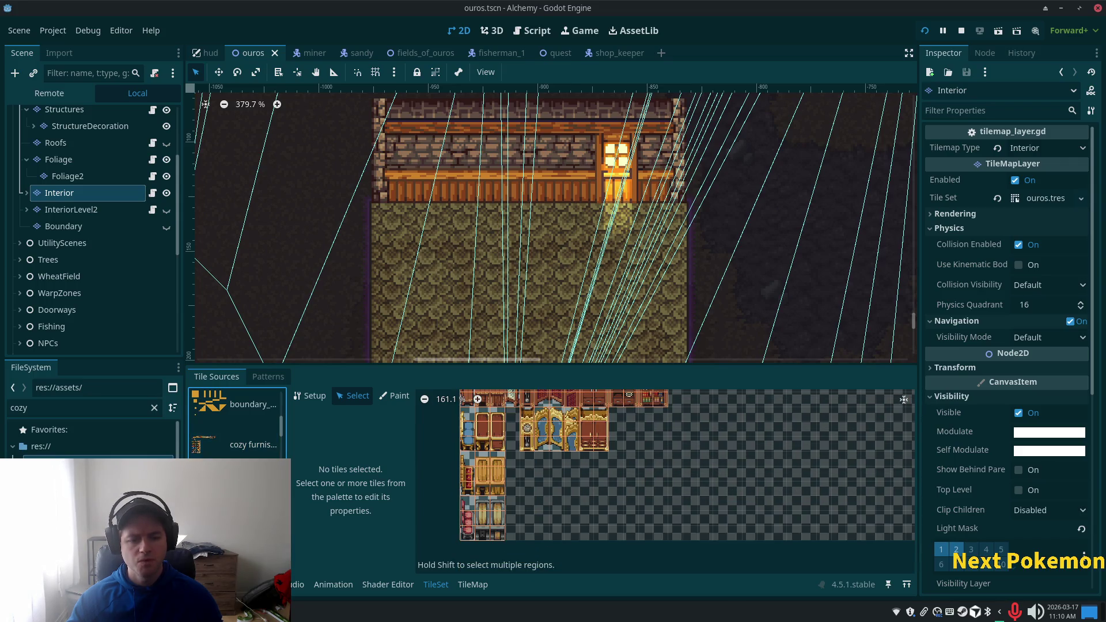
{"action": "scroll", "coordinate": [661, 417], "scroll_direction": "up", "scroll_amount": 5}
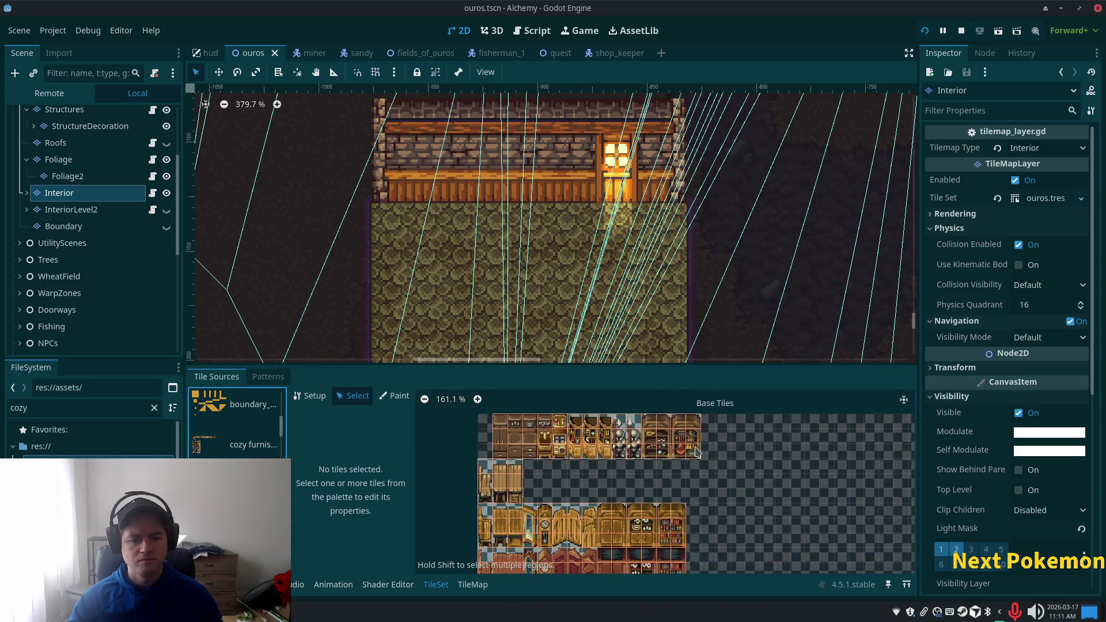
{"action": "scroll", "coordinate": [236, 423], "scroll_direction": "up", "scroll_amount": 3}
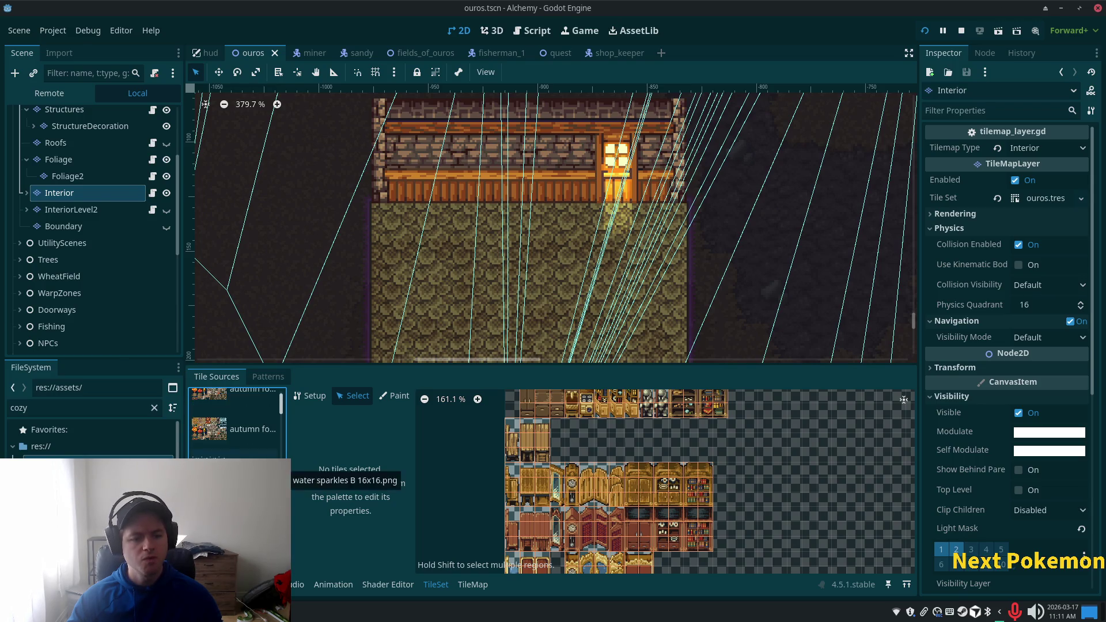
{"action": "scroll", "coordinate": [237, 423], "scroll_direction": "down", "scroll_amount": 2}
{"action": "scroll", "coordinate": [236, 423], "scroll_direction": "down", "scroll_amount": 3}
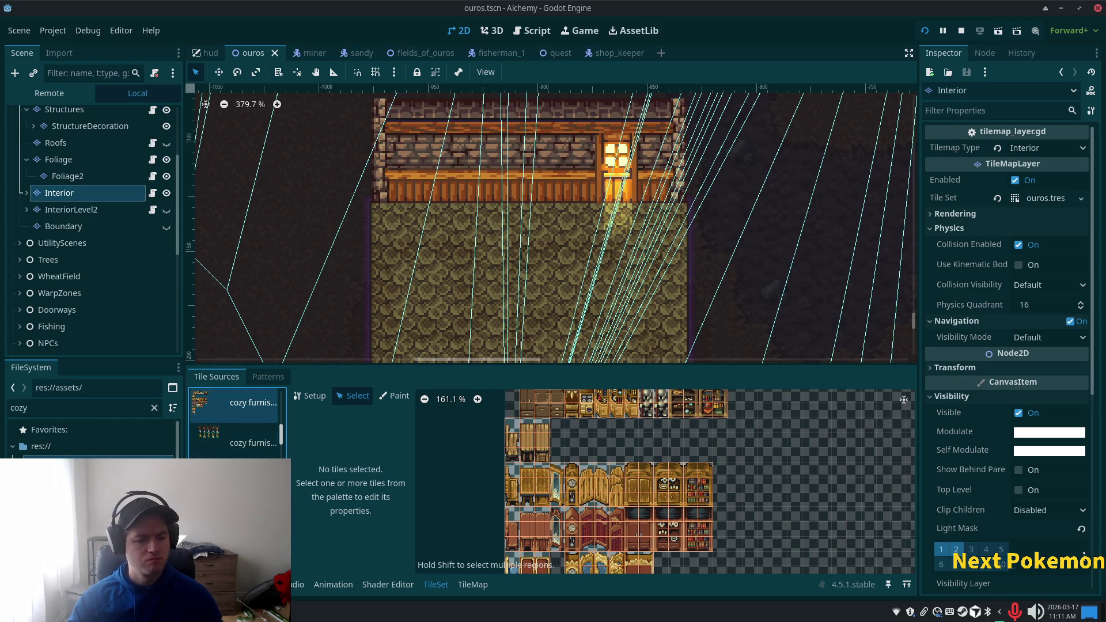
{"action": "left_click", "coordinate": [236, 438]}
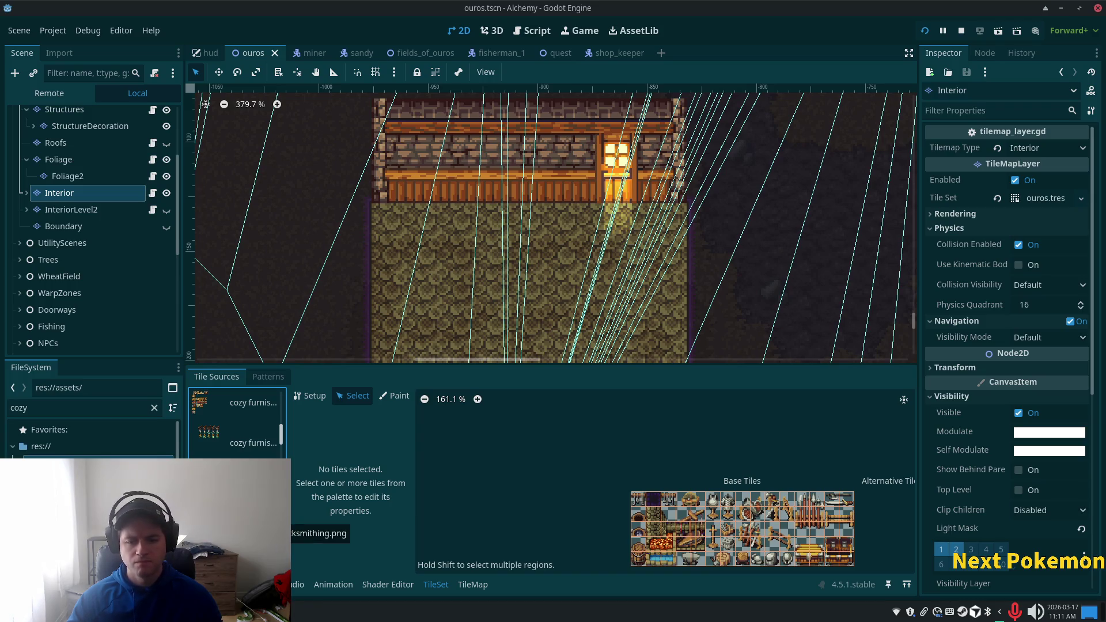
Step: Open the home extras furniture sheet and select a wooden desk tile to see its properties
{"action": "scroll", "coordinate": [739, 546], "scroll_direction": "down", "scroll_amount": 3}
{"action": "scroll", "coordinate": [738, 546], "scroll_direction": "up", "scroll_amount": 3}
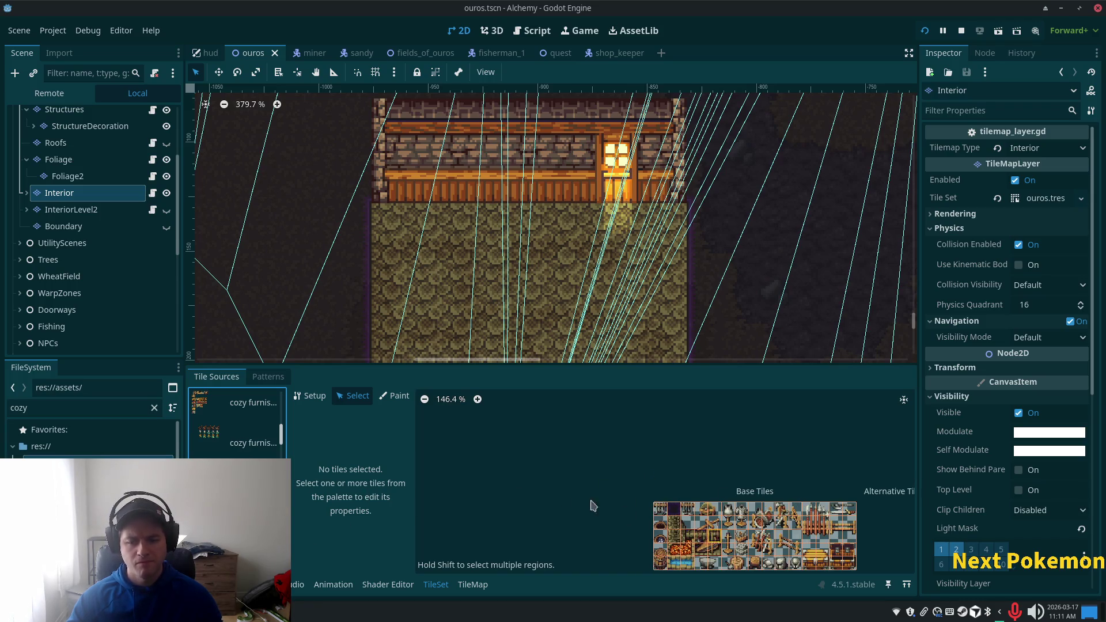
{"action": "scroll", "coordinate": [241, 440], "scroll_direction": "down", "scroll_amount": 2}
{"action": "scroll", "coordinate": [275, 454], "scroll_direction": "down", "scroll_amount": 4}
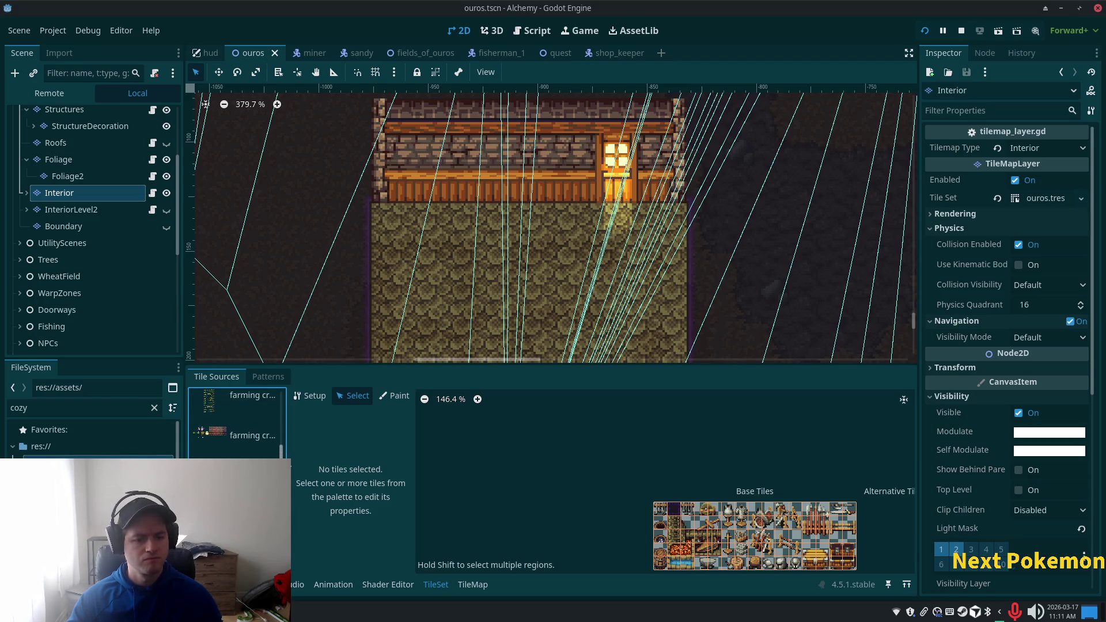
{"action": "scroll", "coordinate": [283, 457], "scroll_direction": "up", "scroll_amount": 1}
{"action": "scroll", "coordinate": [283, 457], "scroll_direction": "down", "scroll_amount": 1}
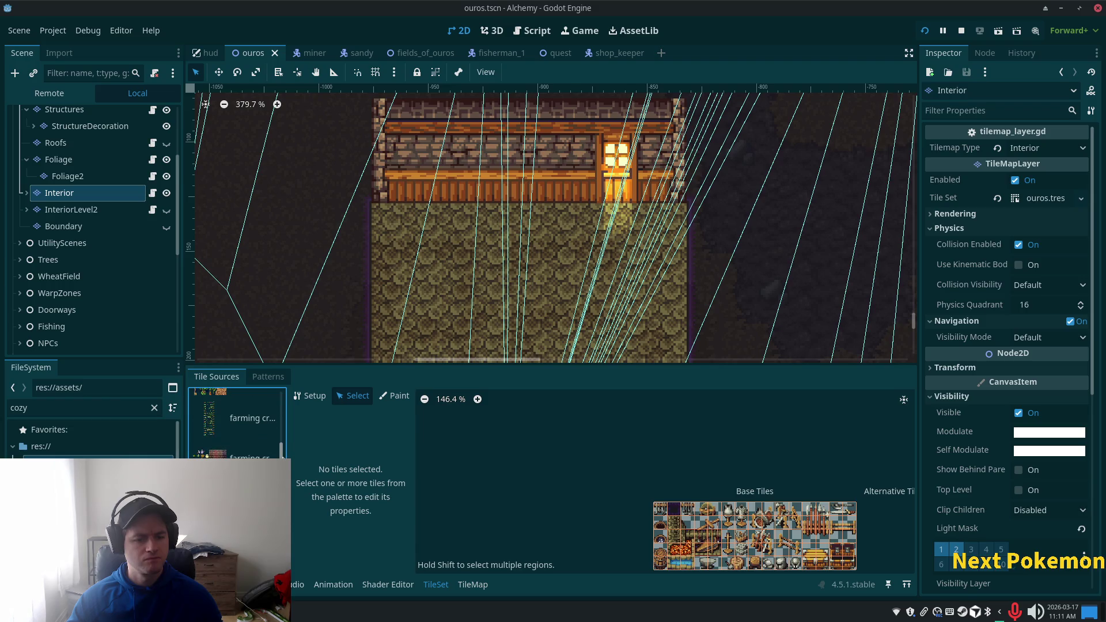
{"action": "scroll", "coordinate": [283, 456], "scroll_direction": "down", "scroll_amount": 2}
{"action": "scroll", "coordinate": [236, 423], "scroll_direction": "down", "scroll_amount": 3}
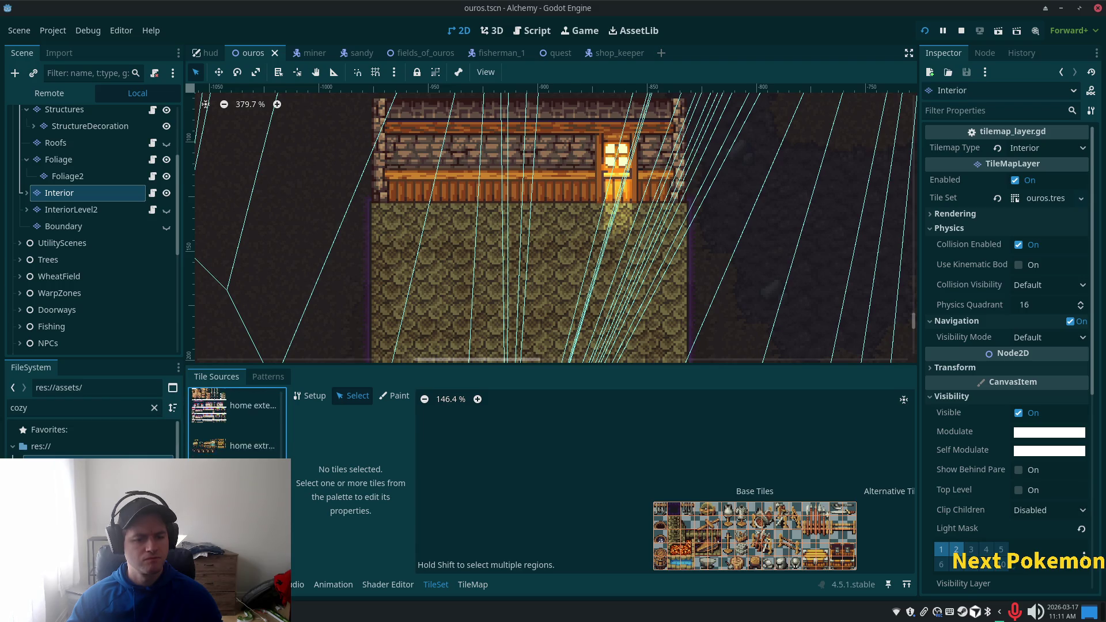
{"action": "left_click", "coordinate": [247, 434]}
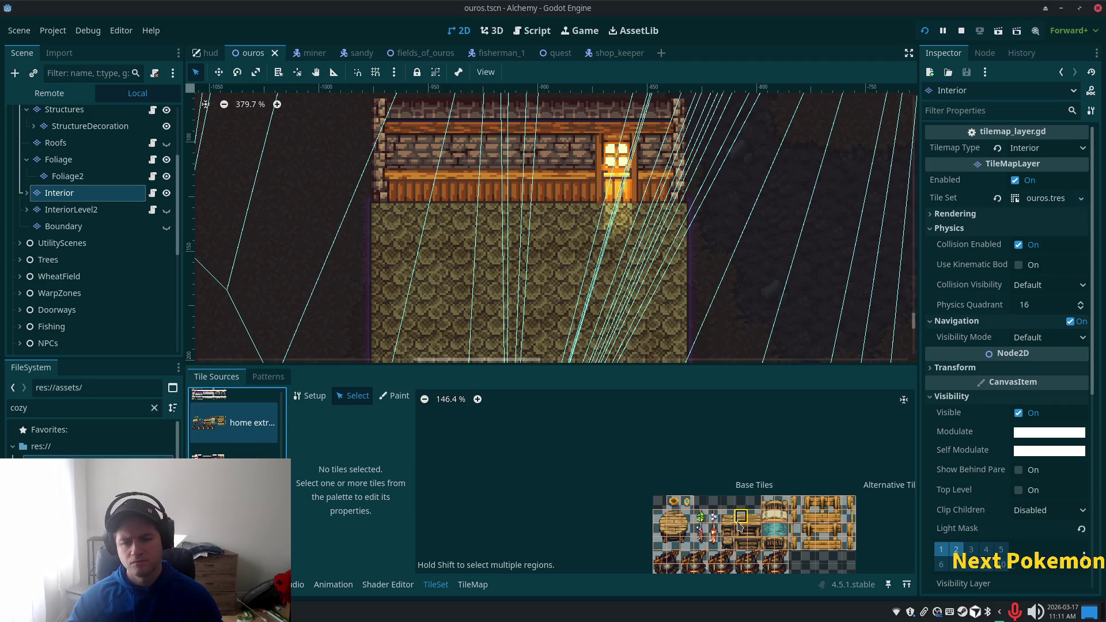
{"action": "left_click", "coordinate": [756, 534]}
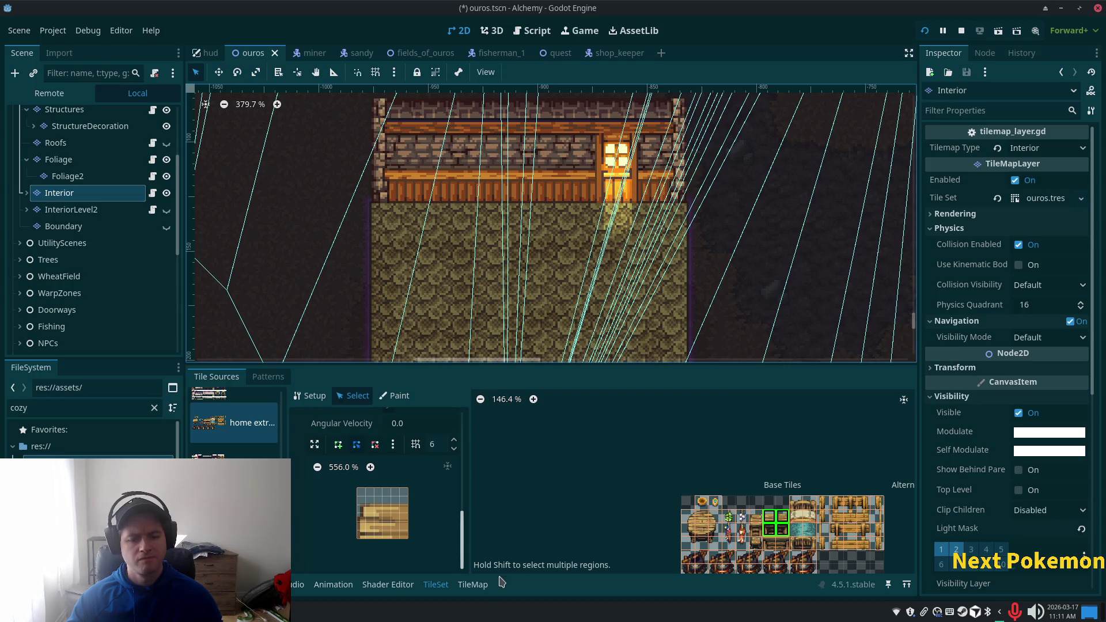
Step: In the TileMap painter, pick the home extras desk tile and target the InteriorDecor layer
{"action": "left_click", "coordinate": [471, 583]}
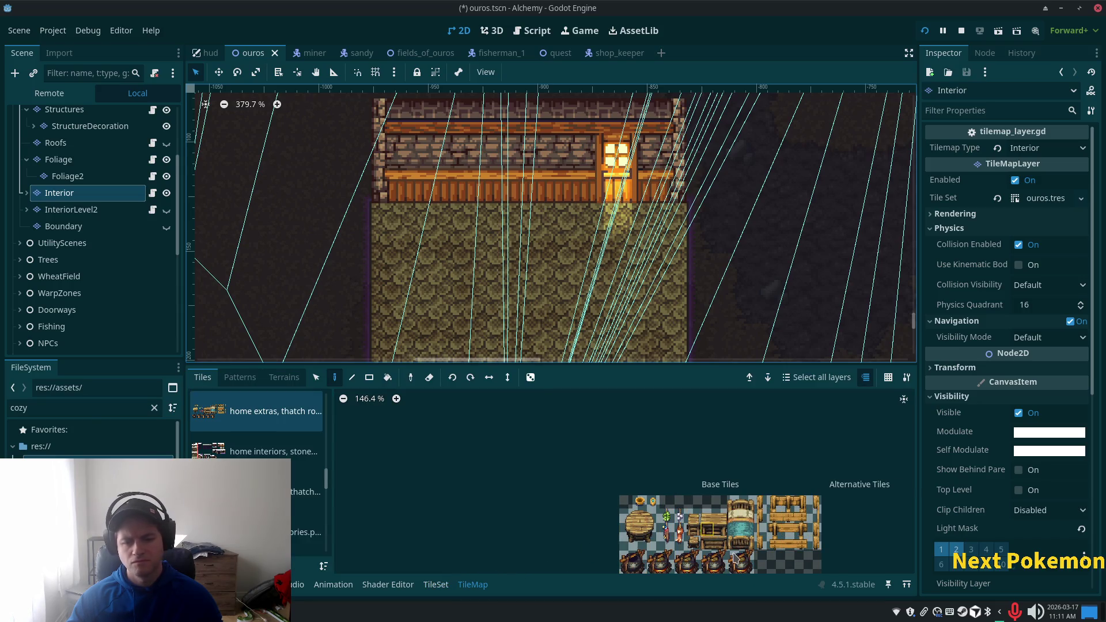
{"action": "left_click", "coordinate": [707, 518]}
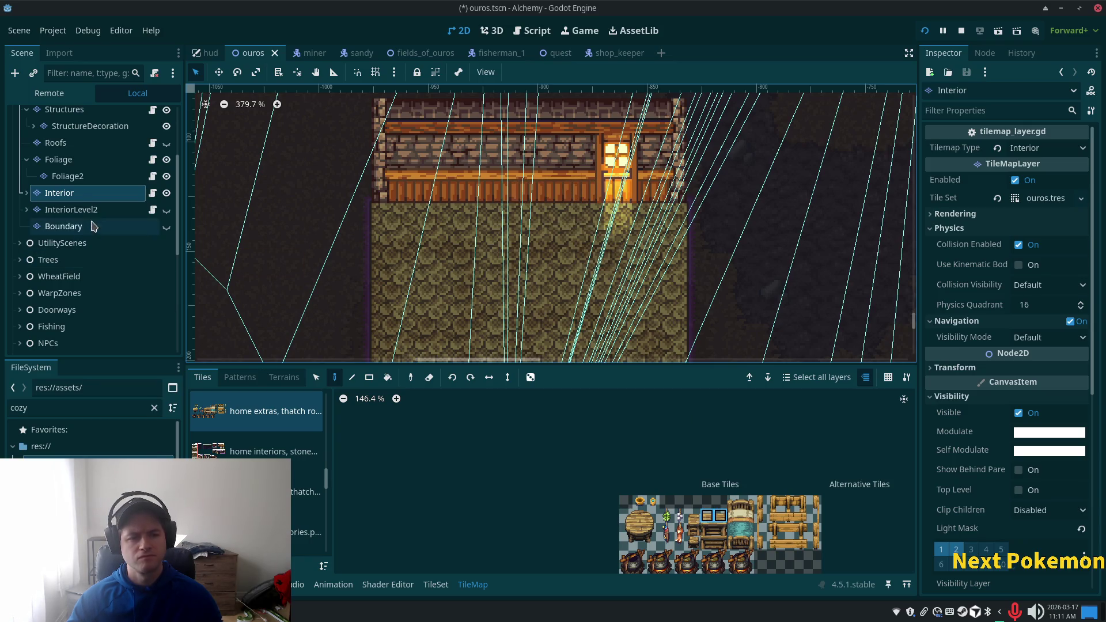
{"action": "left_click", "coordinate": [26, 193]}
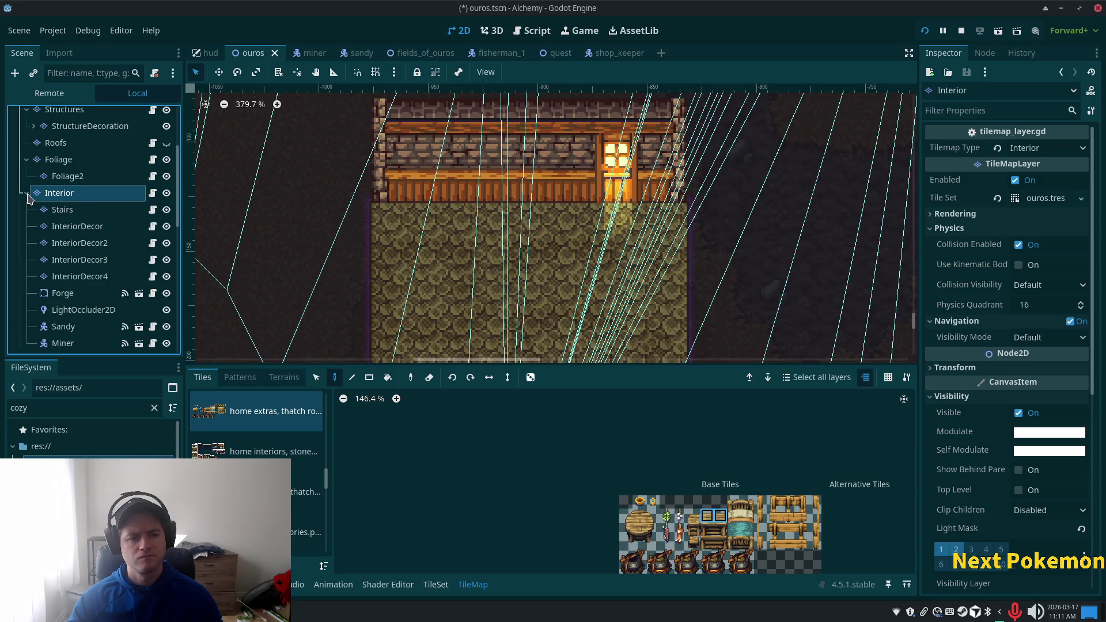
{"action": "left_click", "coordinate": [78, 225]}
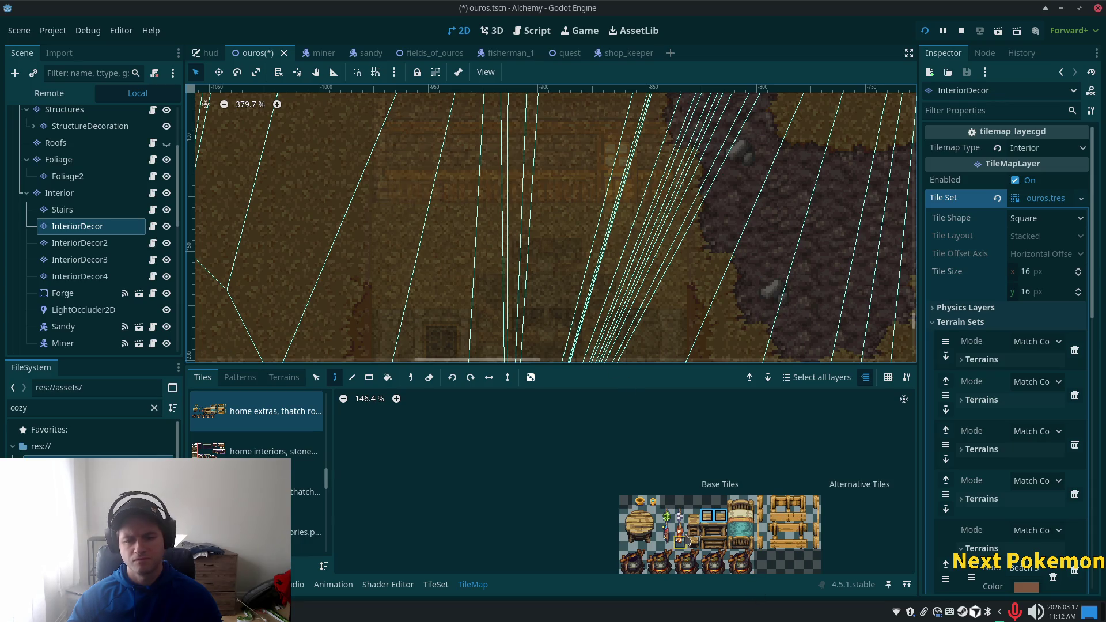
{"action": "left_click", "coordinate": [713, 544]}
Step: Paint the desk tile in the room, check it from the Ouros root, then undo it
{"action": "left_click", "coordinate": [410, 223]}
{"action": "scroll", "coordinate": [67, 126], "scroll_direction": "up", "scroll_amount": 5}
{"action": "left_click", "coordinate": [43, 115]}
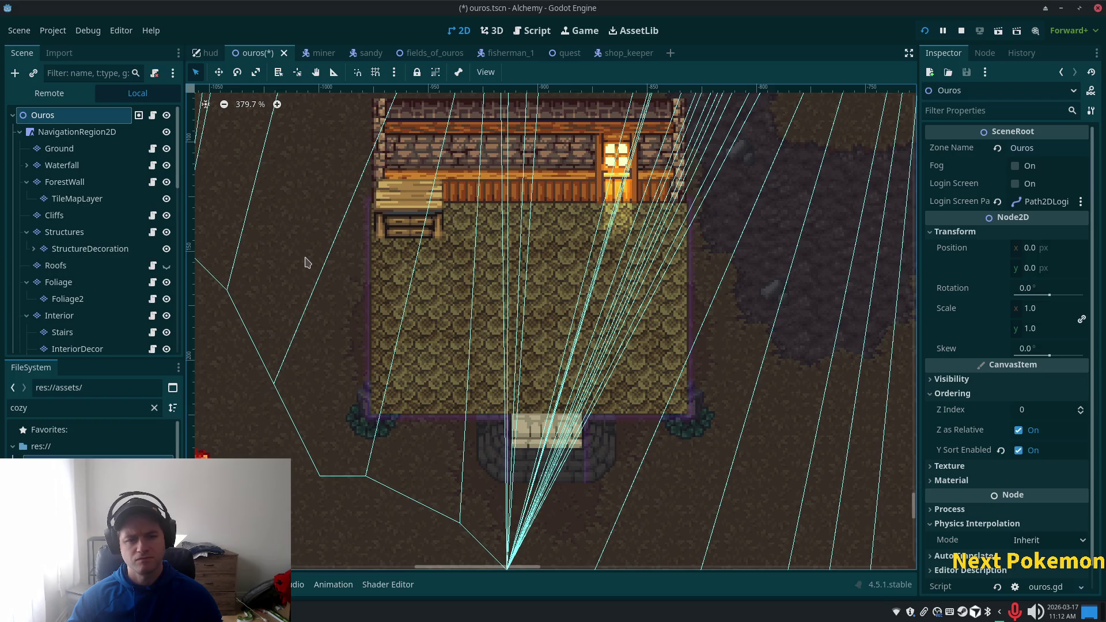
{"action": "key", "text": "ctrl+z"}
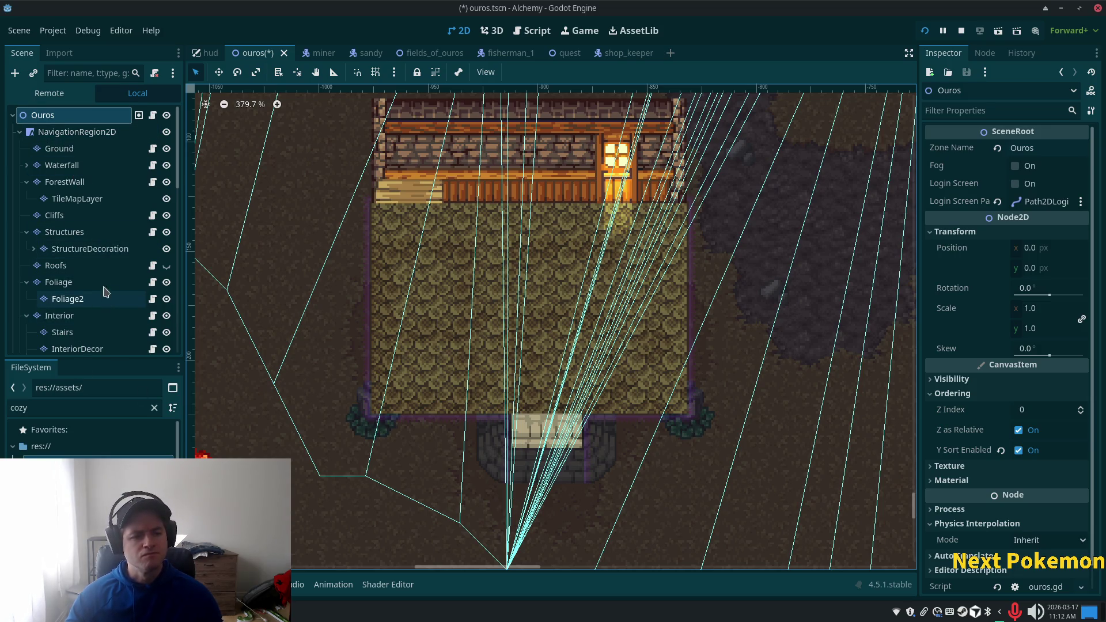
Step: Reselect InteriorDecor and choose the tile just above the desk in the sheet
{"action": "scroll", "coordinate": [105, 292], "scroll_direction": "down", "scroll_amount": 3}
{"action": "left_click", "coordinate": [92, 257]}
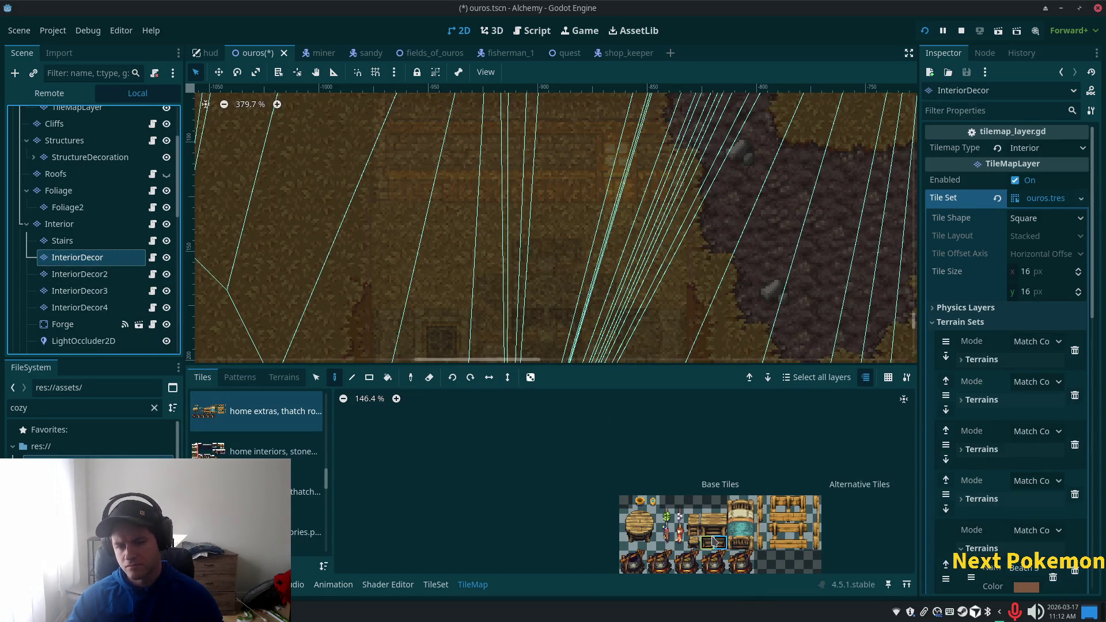
{"action": "scroll", "coordinate": [713, 538], "scroll_direction": "down", "scroll_amount": 2}
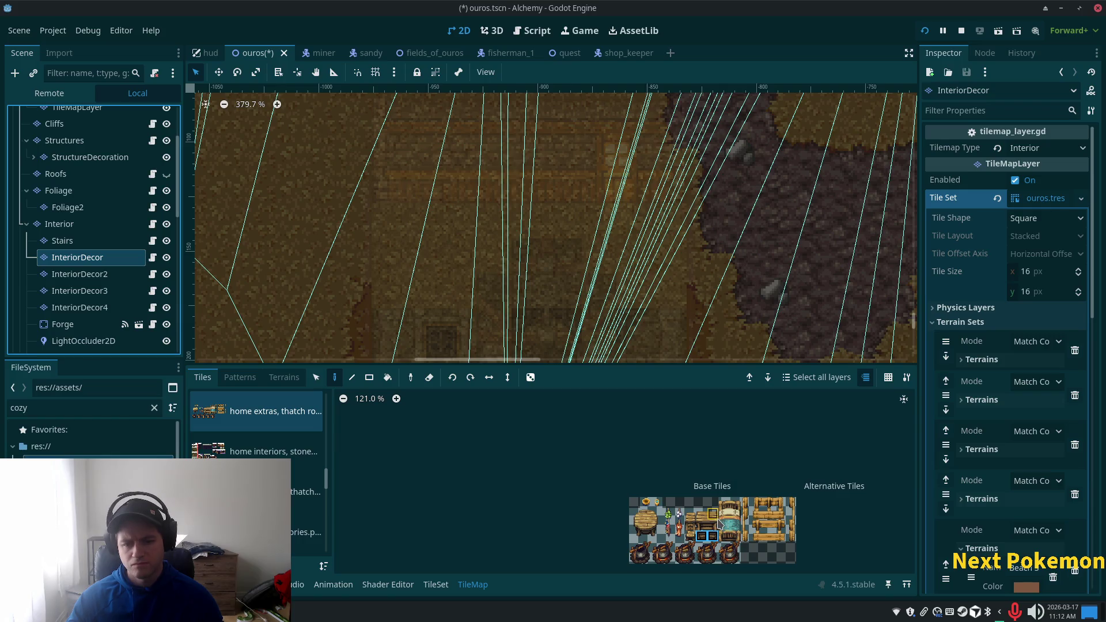
{"action": "scroll", "coordinate": [710, 526], "scroll_direction": "up", "scroll_amount": 1}
{"action": "scroll", "coordinate": [705, 522], "scroll_direction": "down", "scroll_amount": 2}
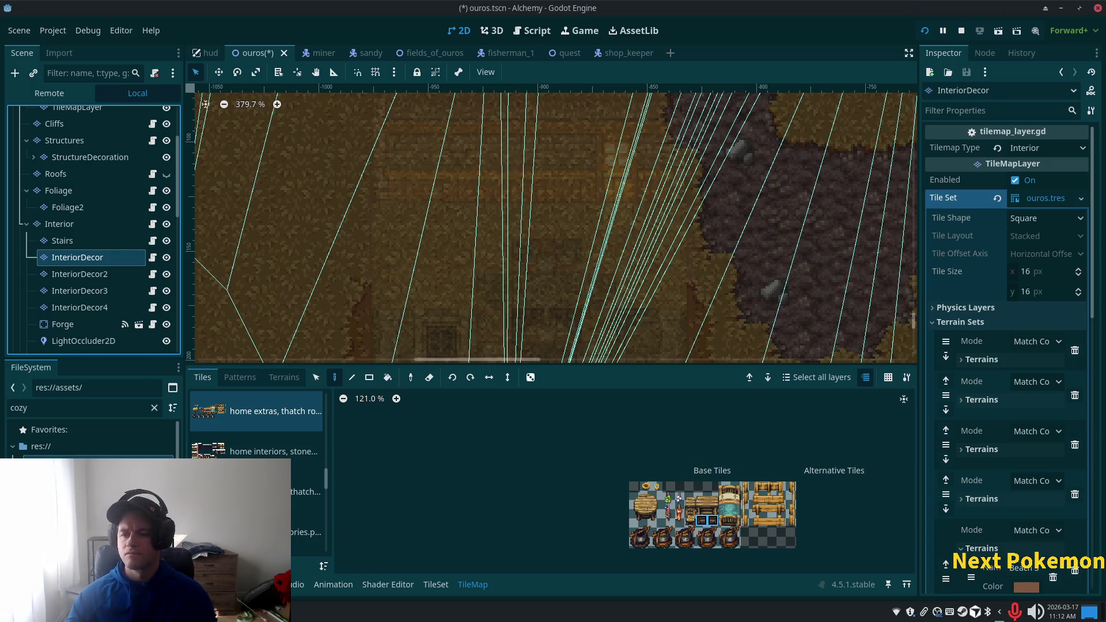
{"action": "left_click", "coordinate": [702, 499]}
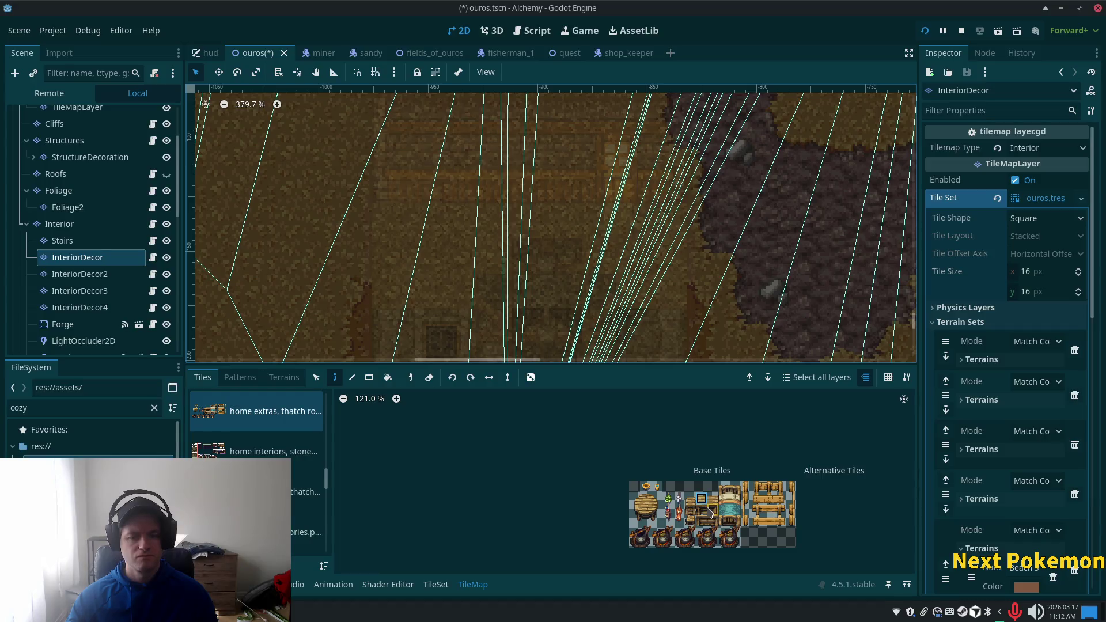
{"action": "scroll", "coordinate": [702, 509], "scroll_direction": "up", "scroll_amount": 4}
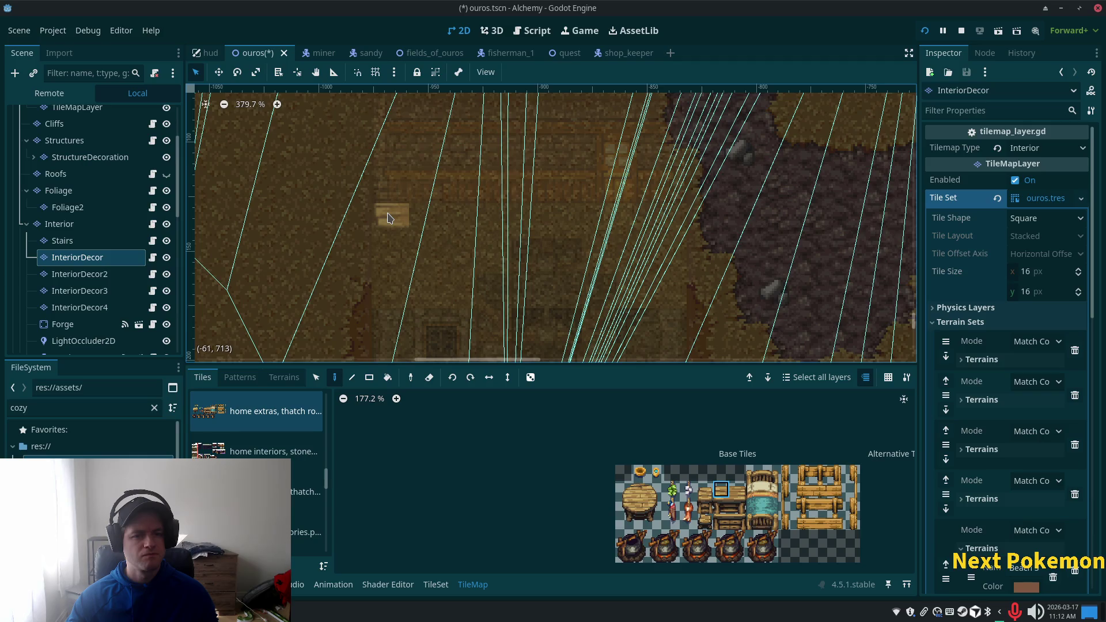
{"action": "left_click", "coordinate": [81, 228]}
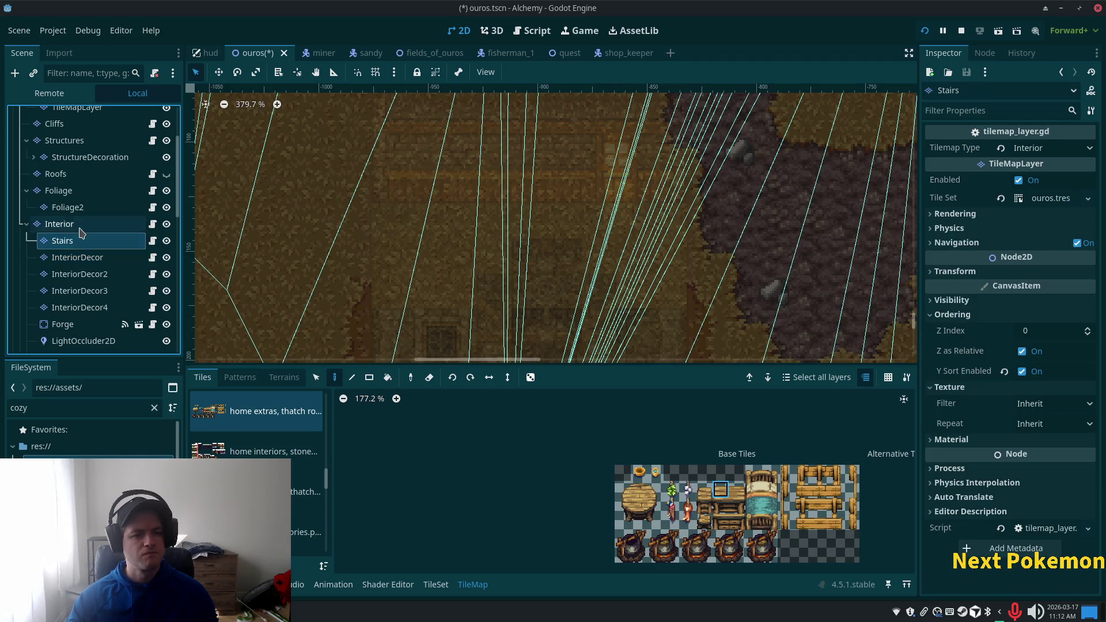
Step: Alternate between the Ouros root and InteriorDecor to check the furniture along the left wall
{"action": "left_click", "coordinate": [77, 162]}
{"action": "scroll", "coordinate": [72, 161], "scroll_direction": "up", "scroll_amount": 3}
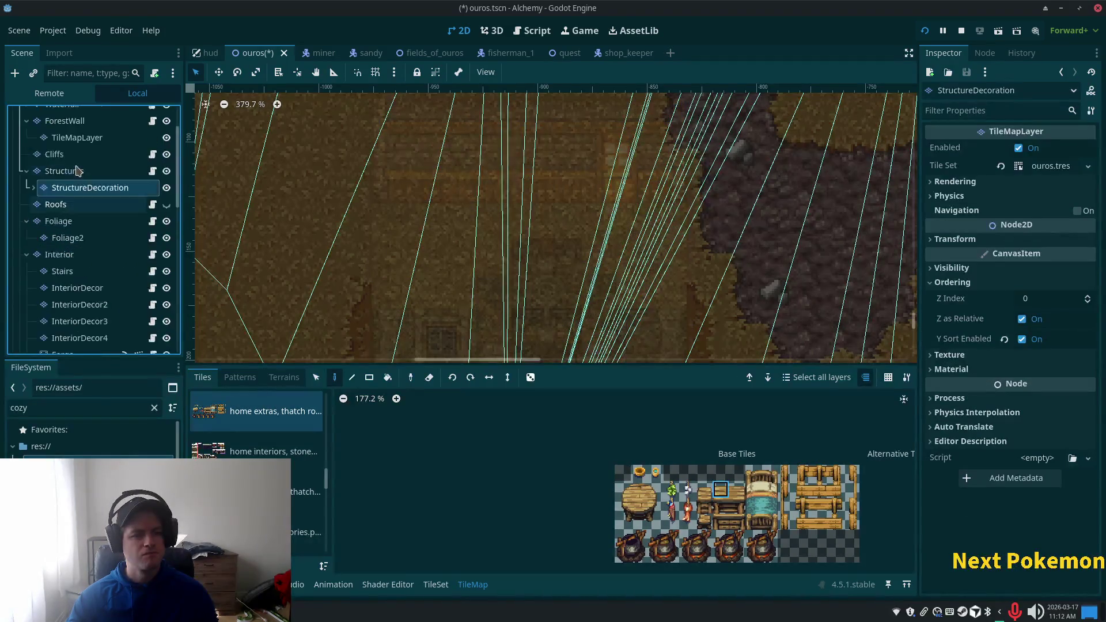
{"action": "left_click", "coordinate": [55, 114]}
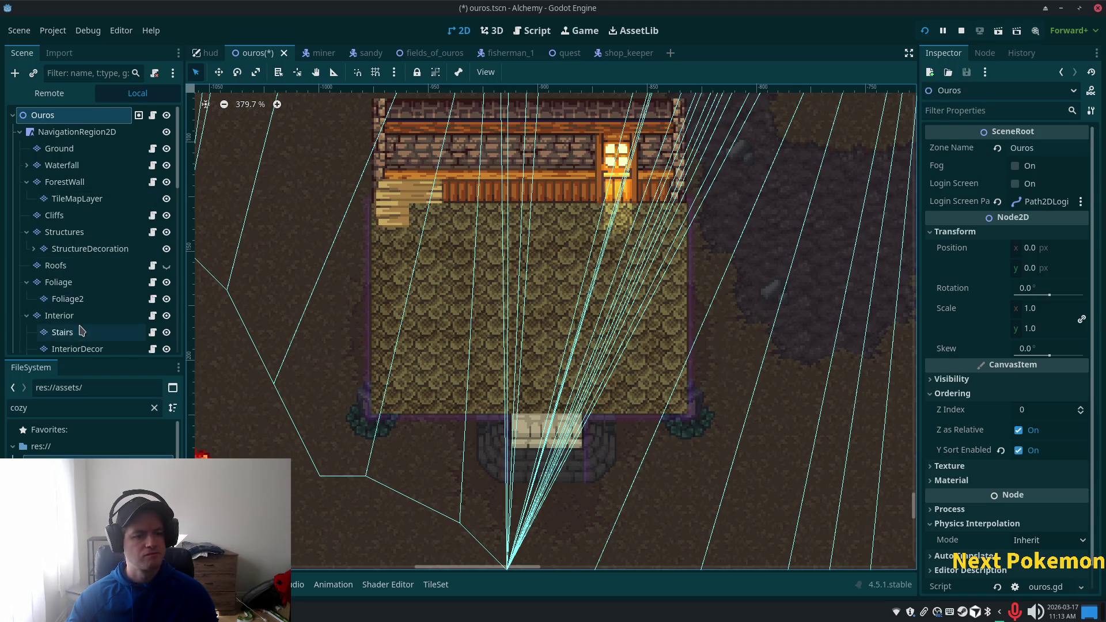
{"action": "left_click", "coordinate": [77, 348]}
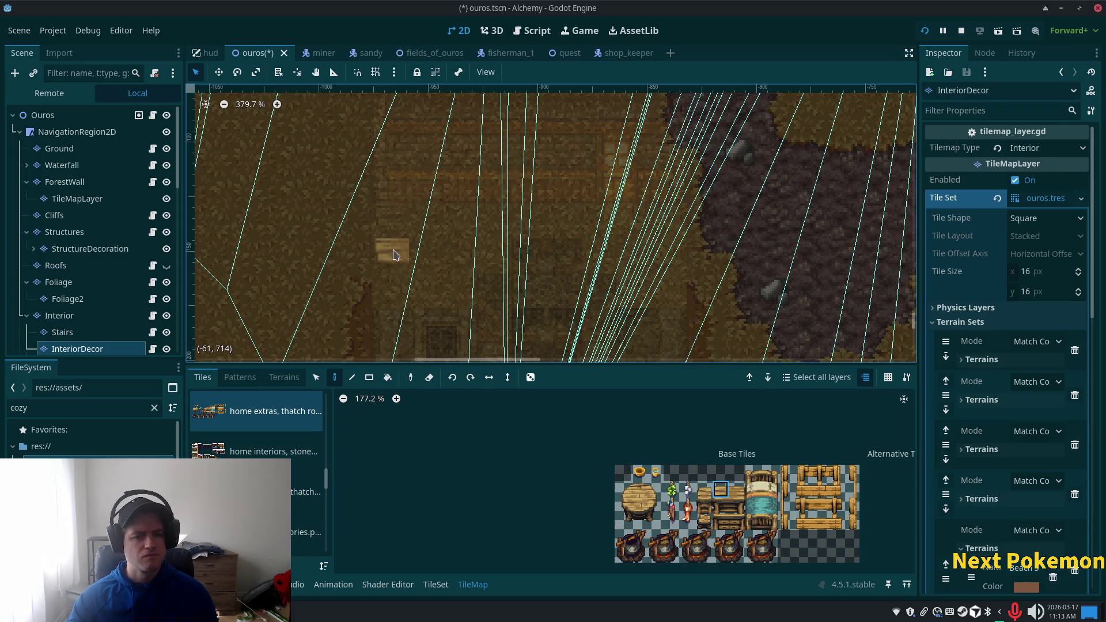
{"action": "left_click", "coordinate": [99, 114]}
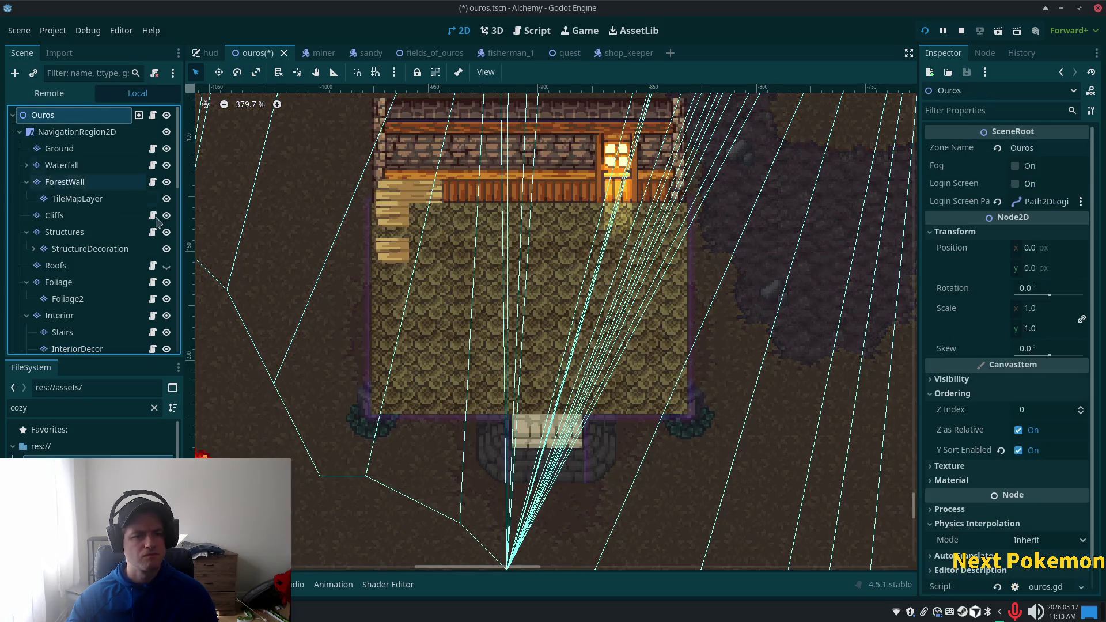
{"action": "left_click", "coordinate": [86, 349]}
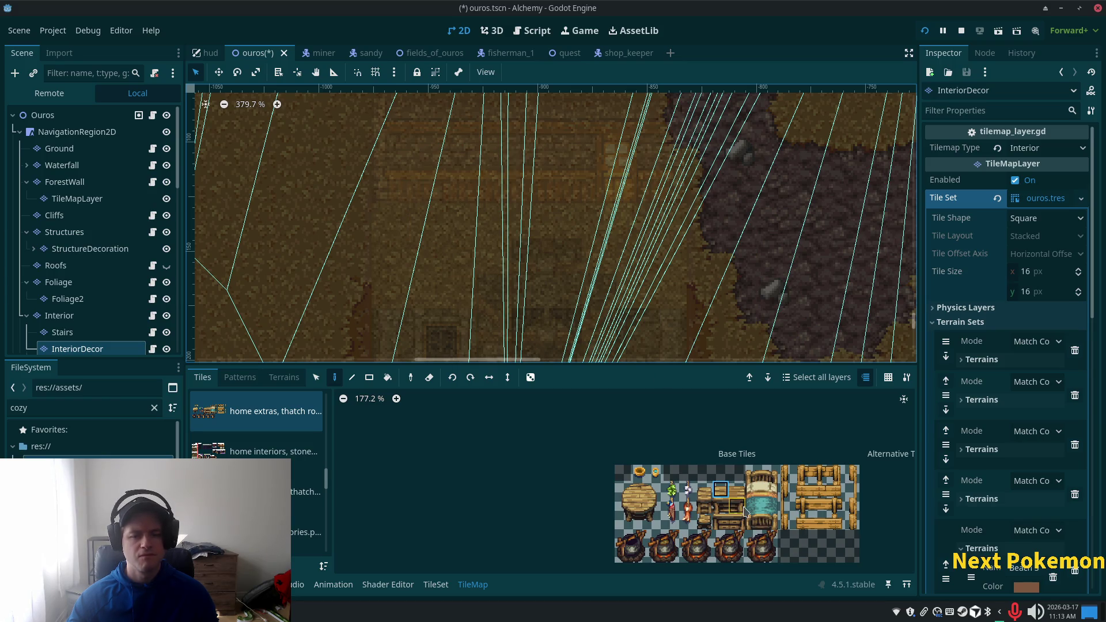
{"action": "scroll", "coordinate": [744, 511], "scroll_direction": "down", "scroll_amount": 2}
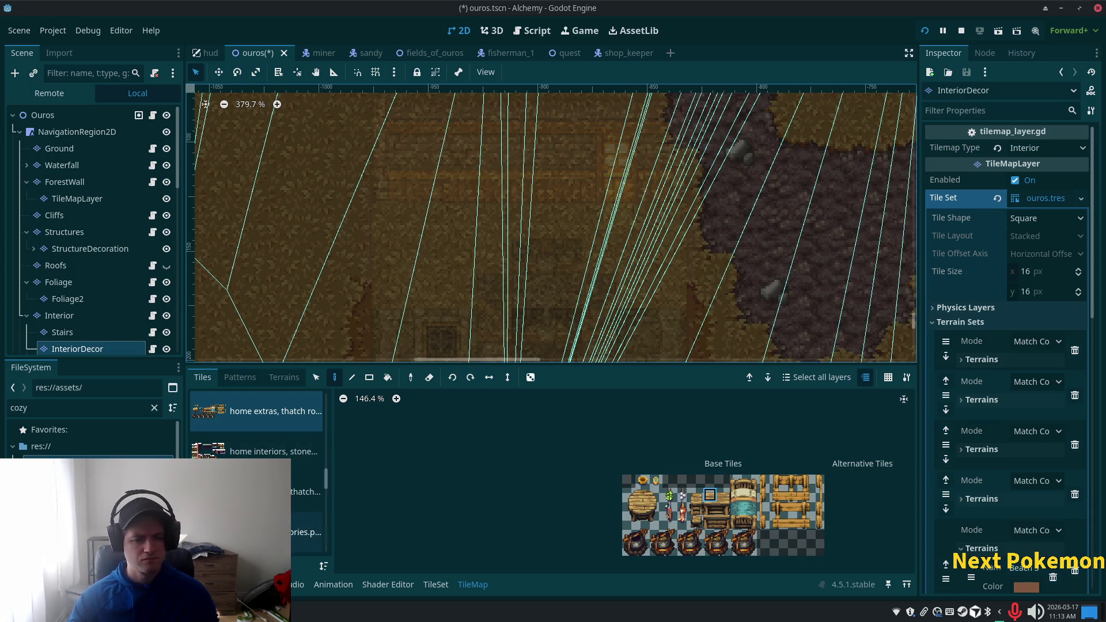
Step: Browse the thatch walls and stone home interiors tile sheets in the palette
{"action": "left_click", "coordinate": [305, 532]}
{"action": "left_click", "coordinate": [305, 491]}
{"action": "scroll", "coordinate": [259, 490], "scroll_direction": "up", "scroll_amount": 2}
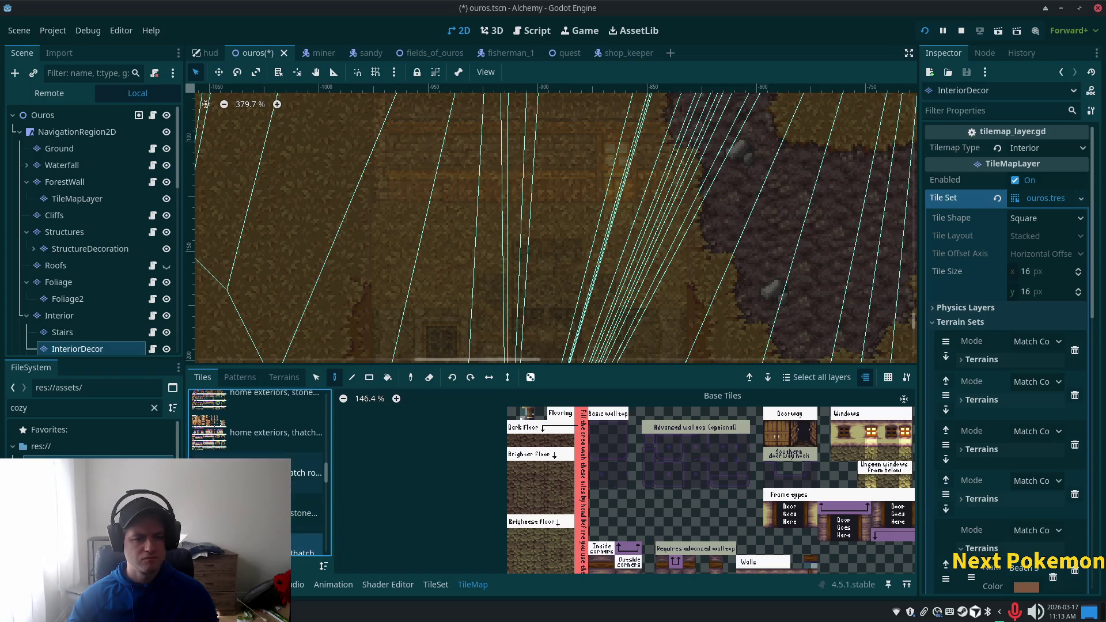
{"action": "left_click", "coordinate": [305, 513]}
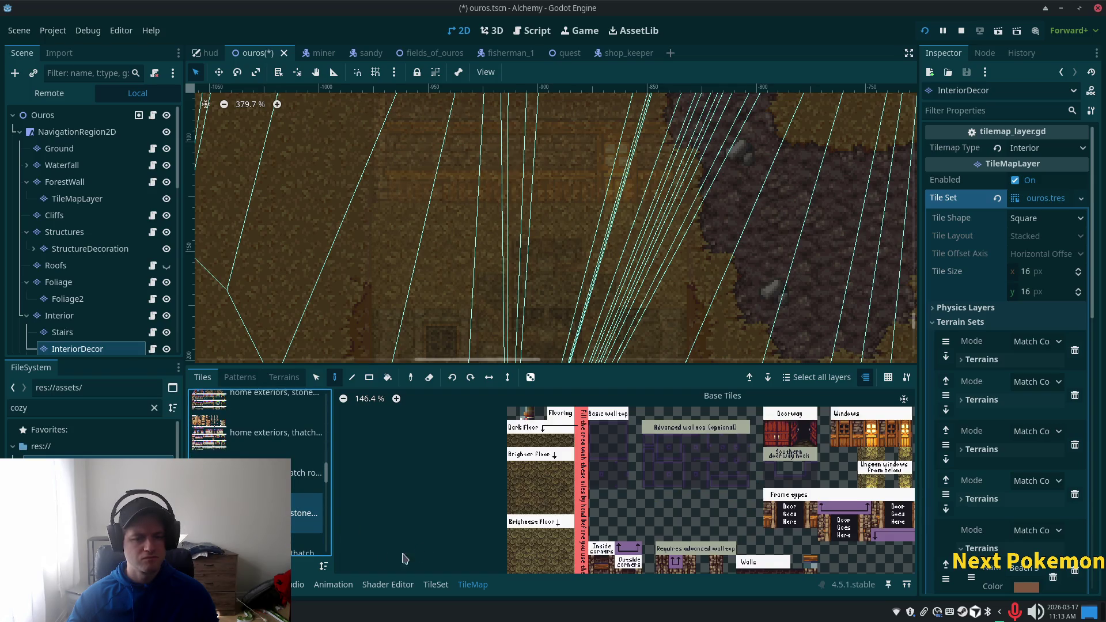
{"action": "scroll", "coordinate": [259, 490], "scroll_direction": "up", "scroll_amount": 3}
{"action": "scroll", "coordinate": [259, 489], "scroll_direction": "up", "scroll_amount": 5}
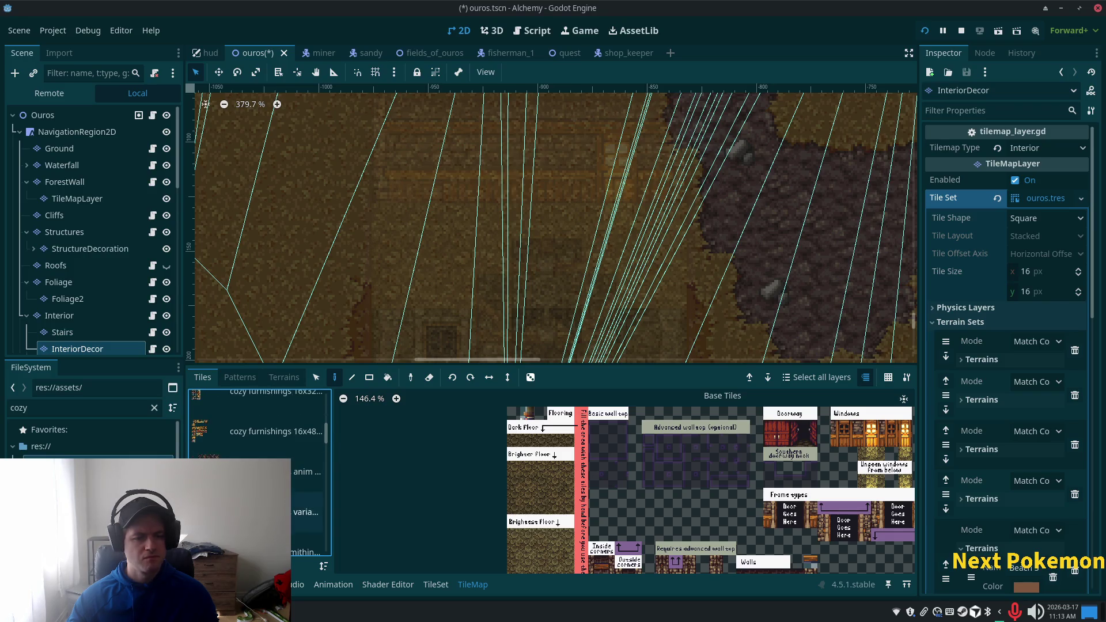
Step: Look through the variable-size, smithing and tall cozy furnishings sheets, then view the whole scene from Ouros
{"action": "left_click", "coordinate": [305, 511]}
{"action": "scroll", "coordinate": [675, 516], "scroll_direction": "down", "scroll_amount": 2}
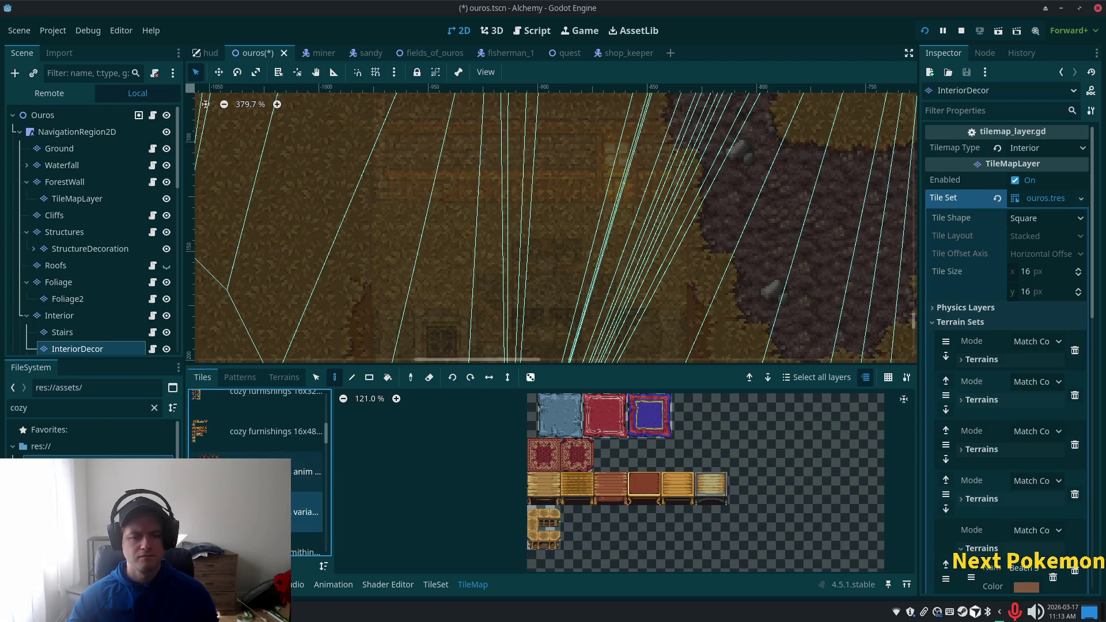
{"action": "left_click", "coordinate": [305, 544]}
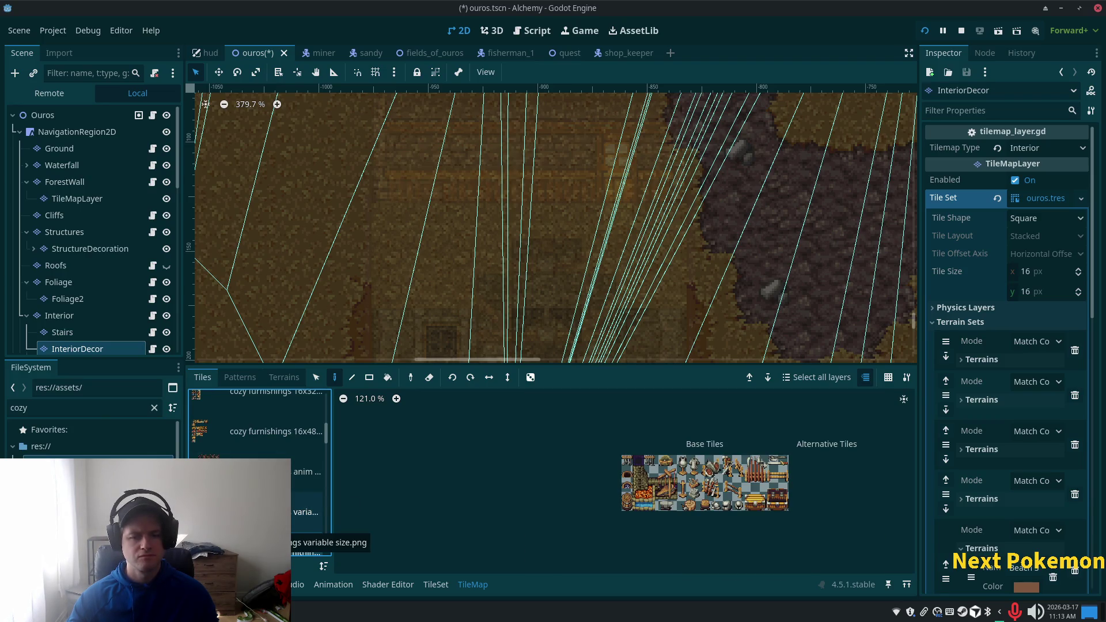
{"action": "left_click", "coordinate": [261, 439]}
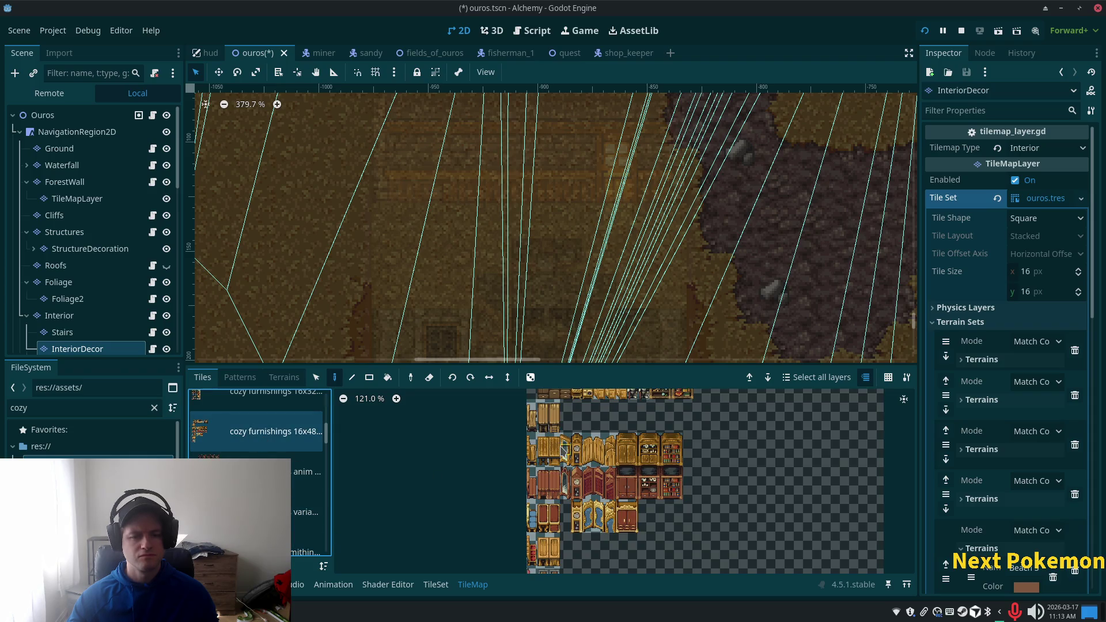
{"action": "scroll", "coordinate": [570, 455], "scroll_direction": "up", "scroll_amount": 2}
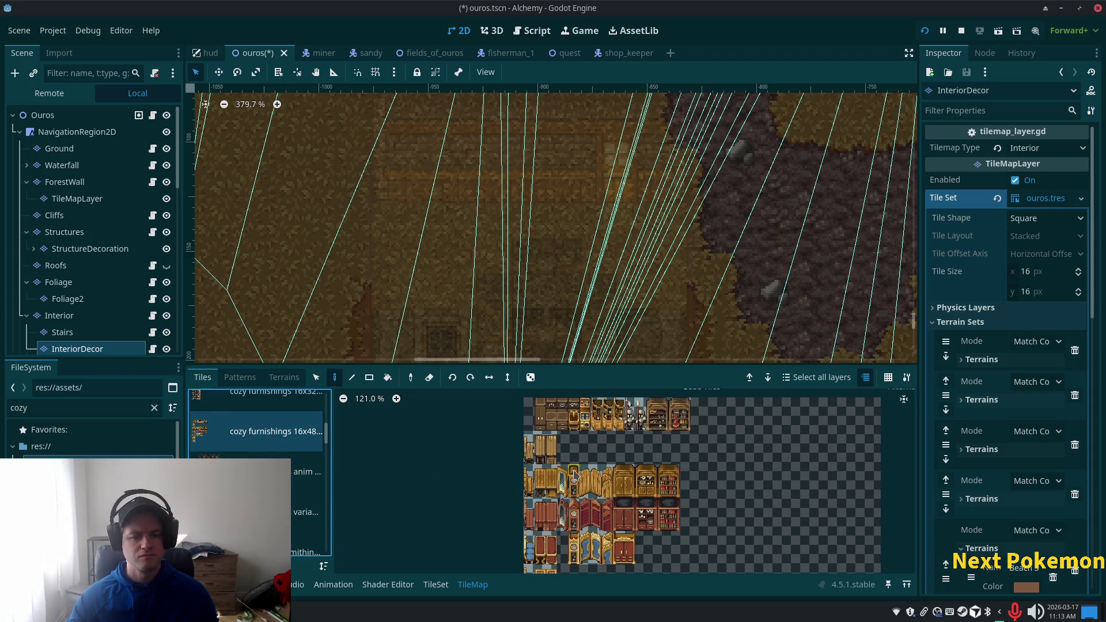
{"action": "scroll", "coordinate": [572, 475], "scroll_direction": "down", "scroll_amount": 2}
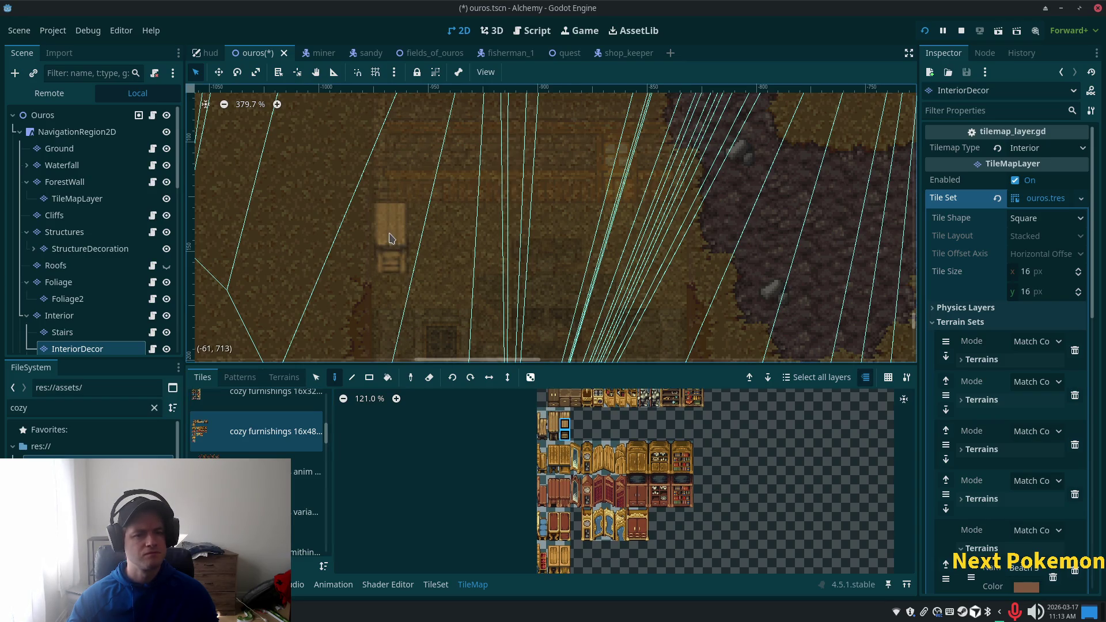
{"action": "left_click", "coordinate": [43, 115]}
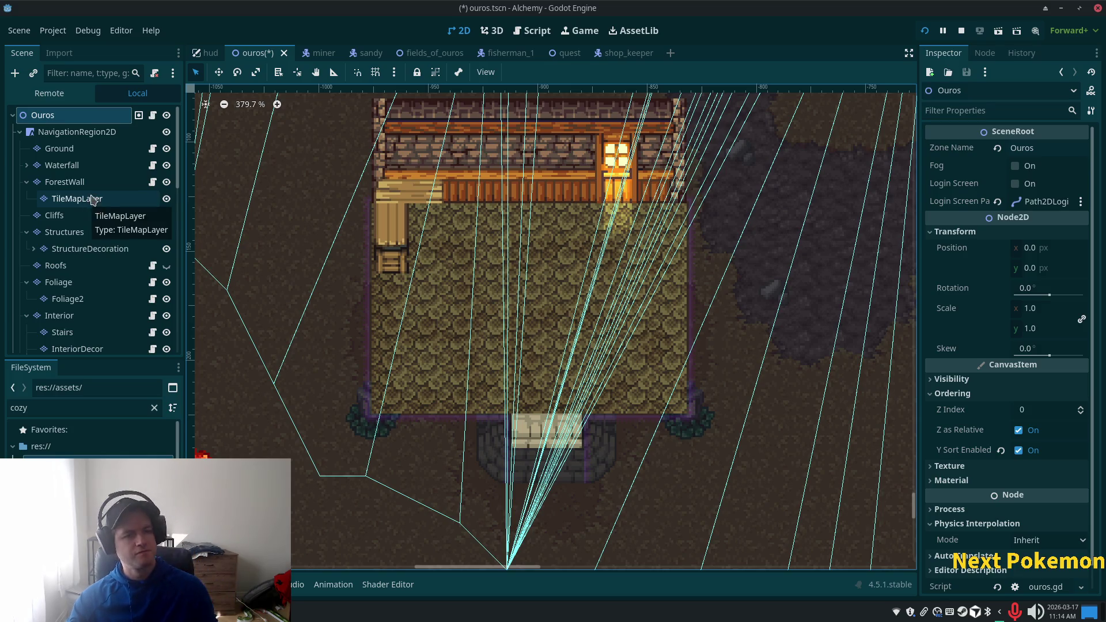
Step: On InteriorDecor, compare the cozy furnishings 16x32 and 16x48 tile sheets
{"action": "scroll", "coordinate": [87, 259], "scroll_direction": "down", "scroll_amount": 3}
{"action": "left_click", "coordinate": [89, 293]}
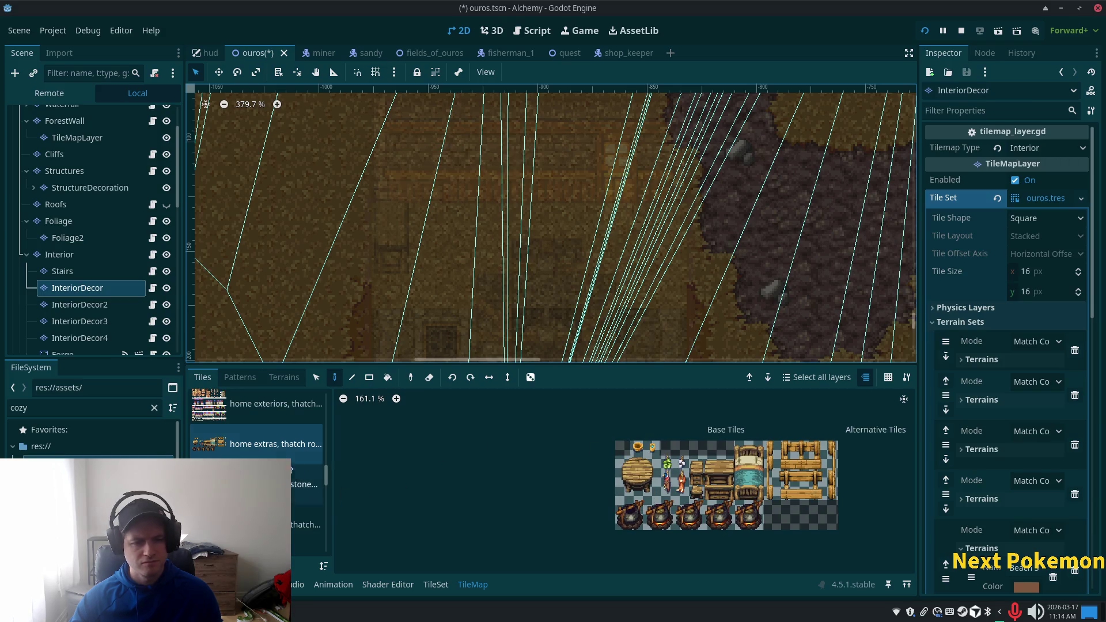
{"action": "scroll", "coordinate": [247, 455], "scroll_direction": "up", "scroll_amount": 5}
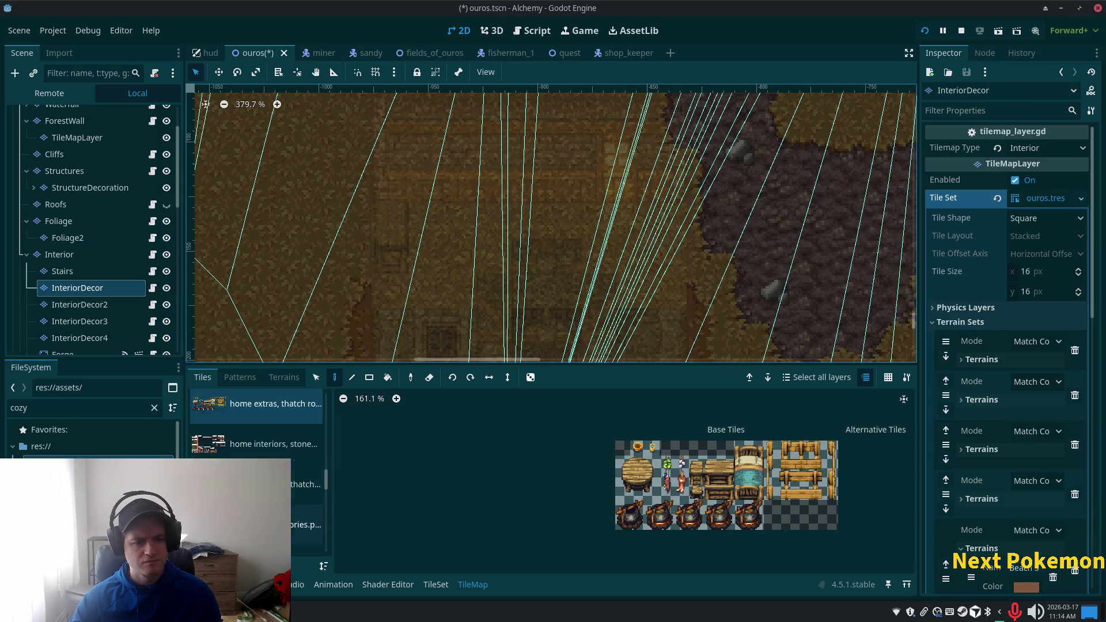
{"action": "scroll", "coordinate": [331, 433], "scroll_direction": "up", "scroll_amount": 1}
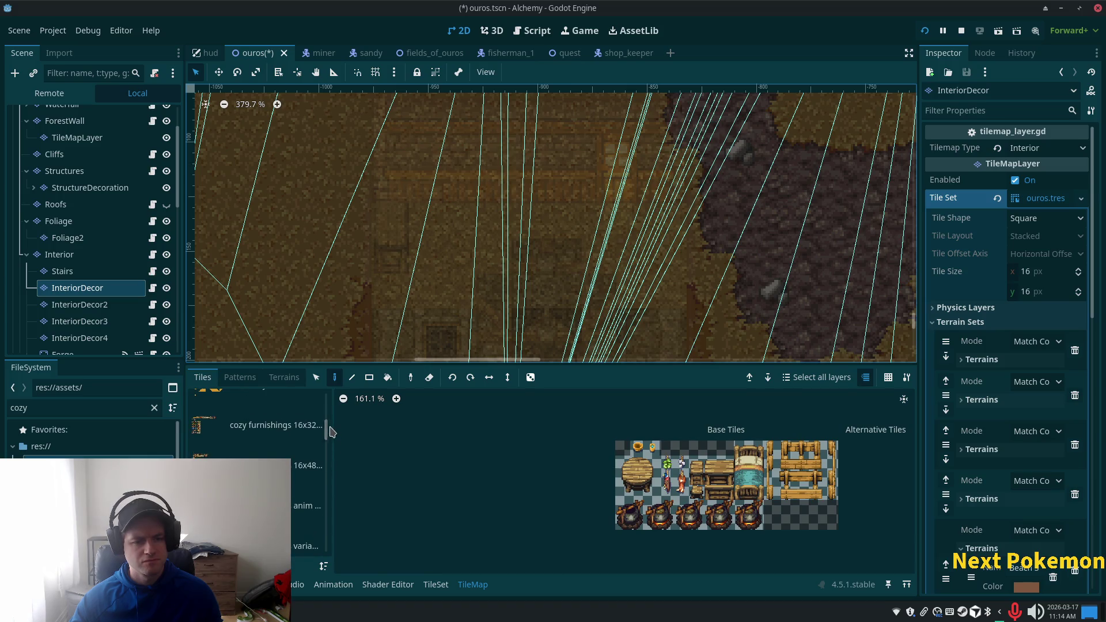
{"action": "left_click", "coordinate": [270, 429]}
{"action": "left_click", "coordinate": [307, 465]}
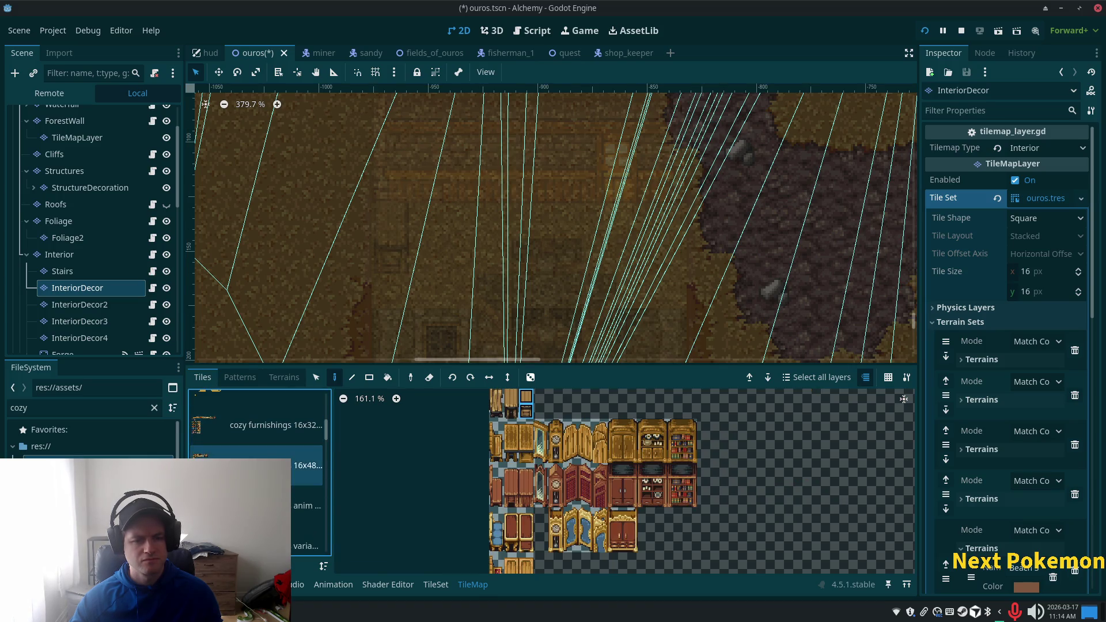
{"action": "scroll", "coordinate": [651, 405], "scroll_direction": "up", "scroll_amount": 2}
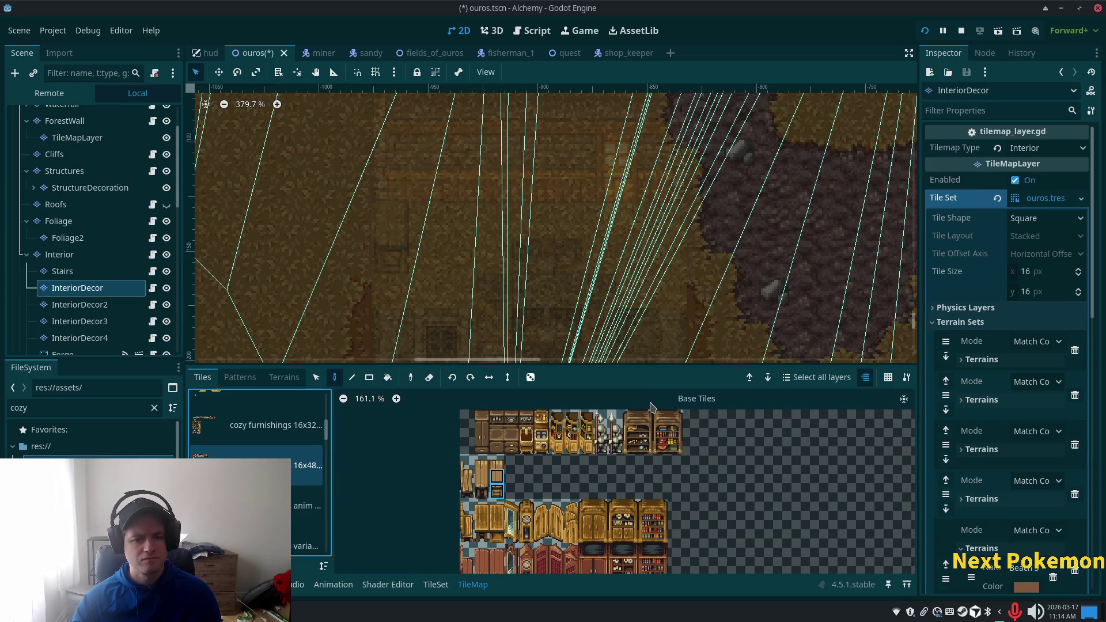
{"action": "scroll", "coordinate": [666, 398], "scroll_direction": "down", "scroll_amount": 2}
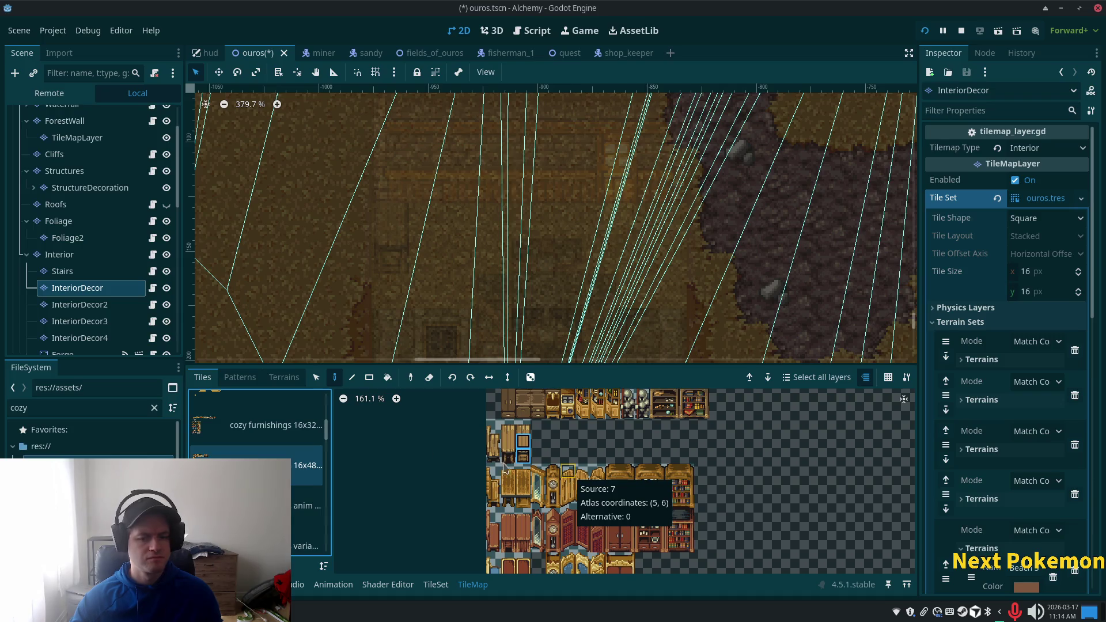
{"action": "left_click", "coordinate": [240, 445]}
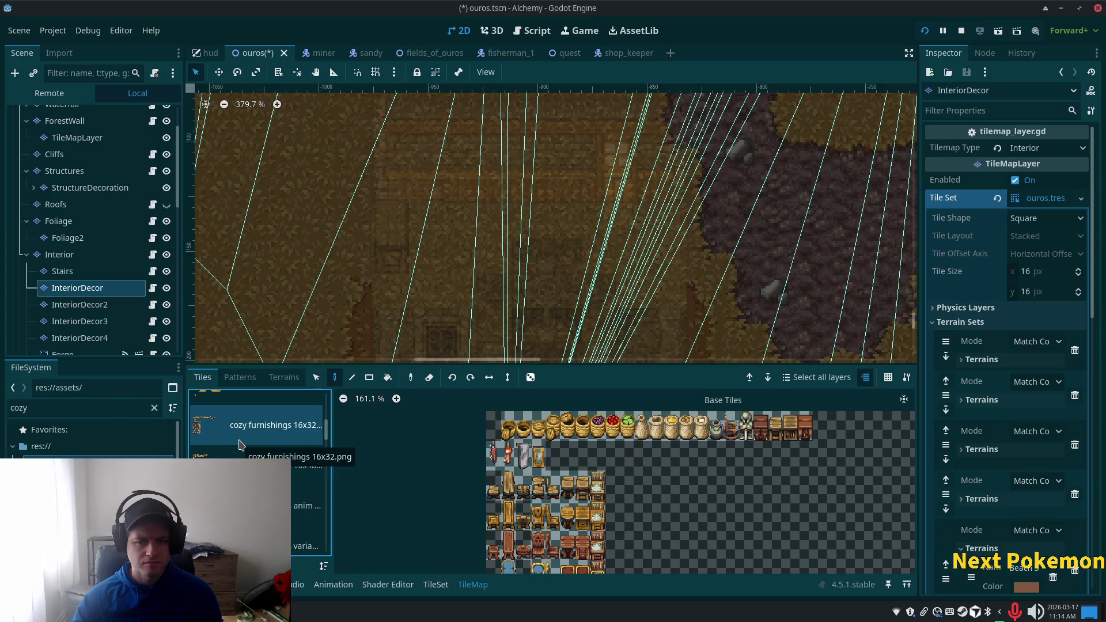
Step: Pick a small cabinet tile from the 16x32 sheet and check the room undimmed
{"action": "left_click", "coordinate": [794, 438]}
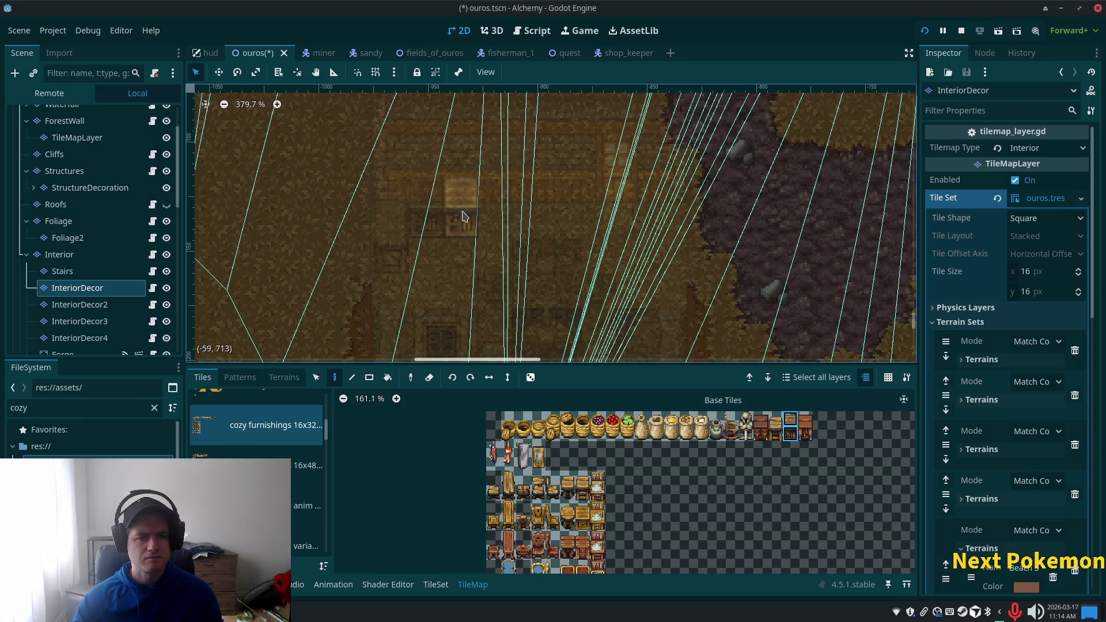
{"action": "left_click", "coordinate": [775, 420]}
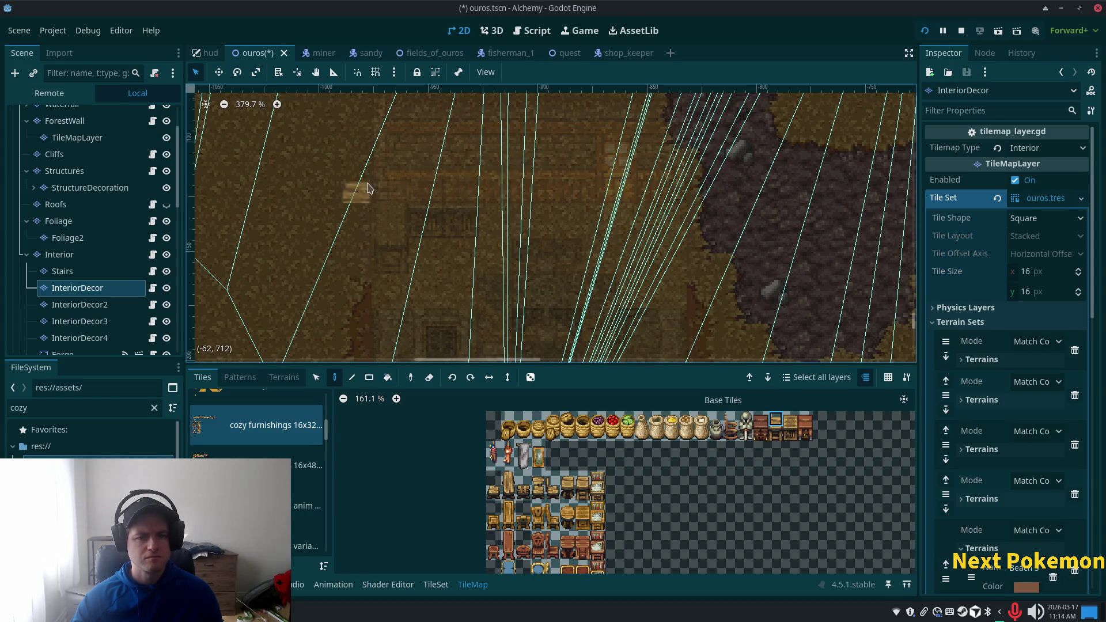
{"action": "scroll", "coordinate": [45, 121], "scroll_direction": "up", "scroll_amount": 3}
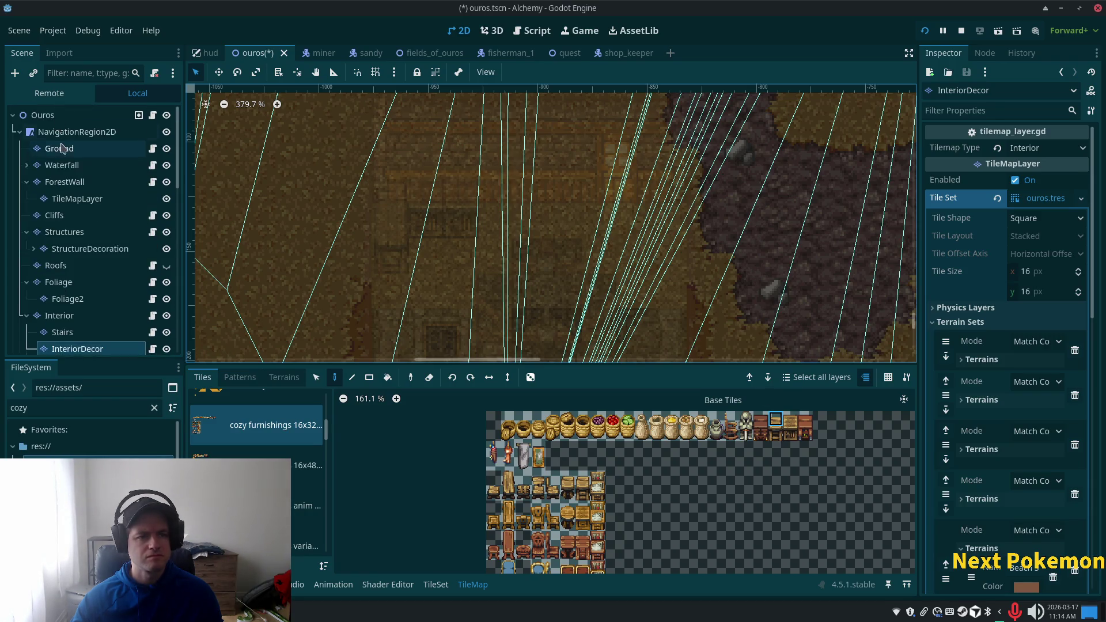
{"action": "left_click", "coordinate": [43, 116]}
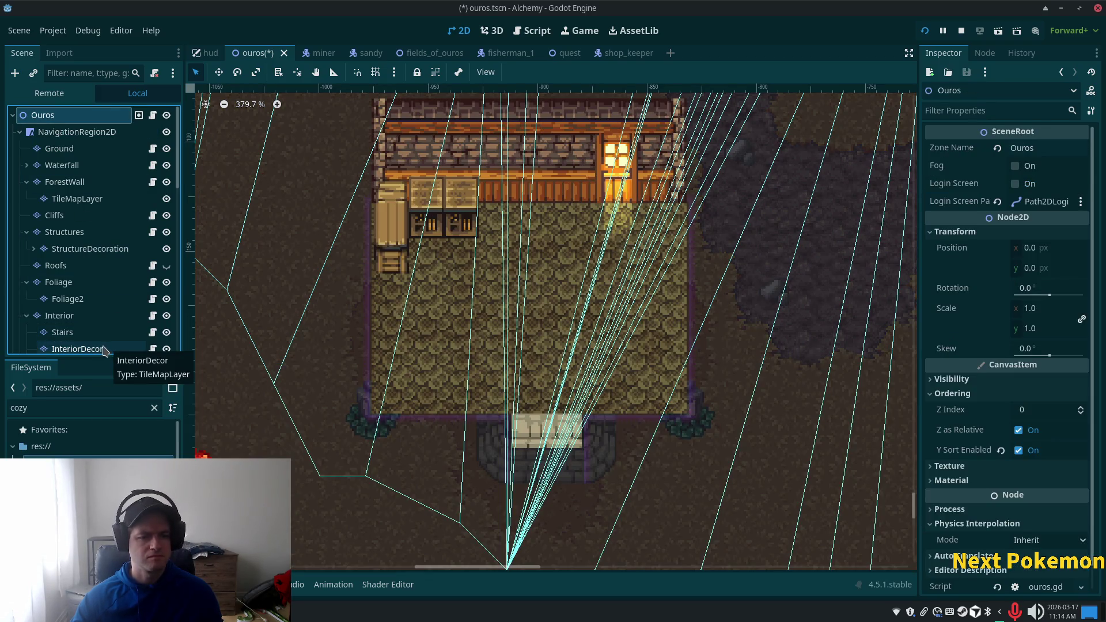
{"action": "left_click", "coordinate": [76, 349]}
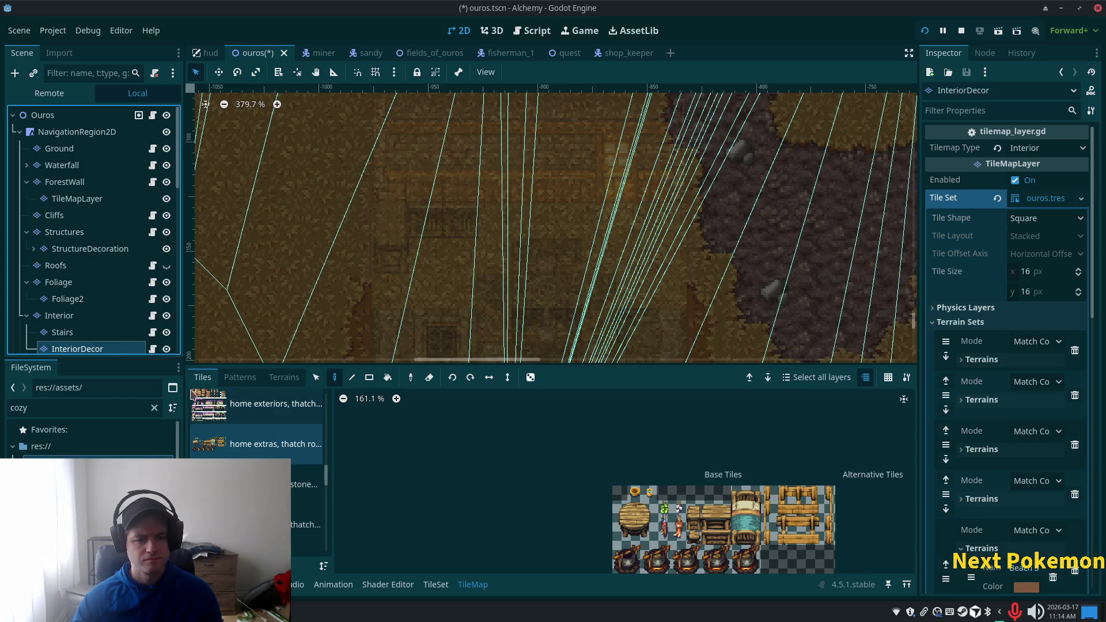
Step: Browse the home exteriors, home extras, 16x48 and lantern sheets, returning to cozy furnishings 16x32
{"action": "scroll", "coordinate": [265, 437], "scroll_direction": "up", "scroll_amount": 1}
{"action": "left_click", "coordinate": [269, 425]}
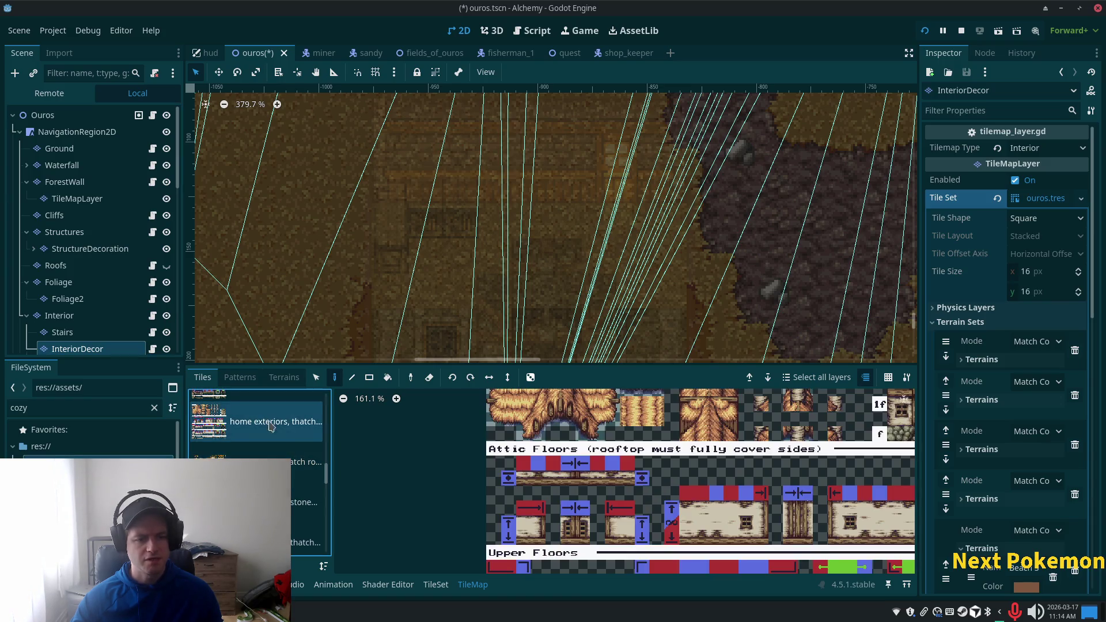
{"action": "left_click", "coordinate": [322, 470]}
{"action": "scroll", "coordinate": [326, 473], "scroll_direction": "up", "scroll_amount": 3}
{"action": "left_click", "coordinate": [201, 430]}
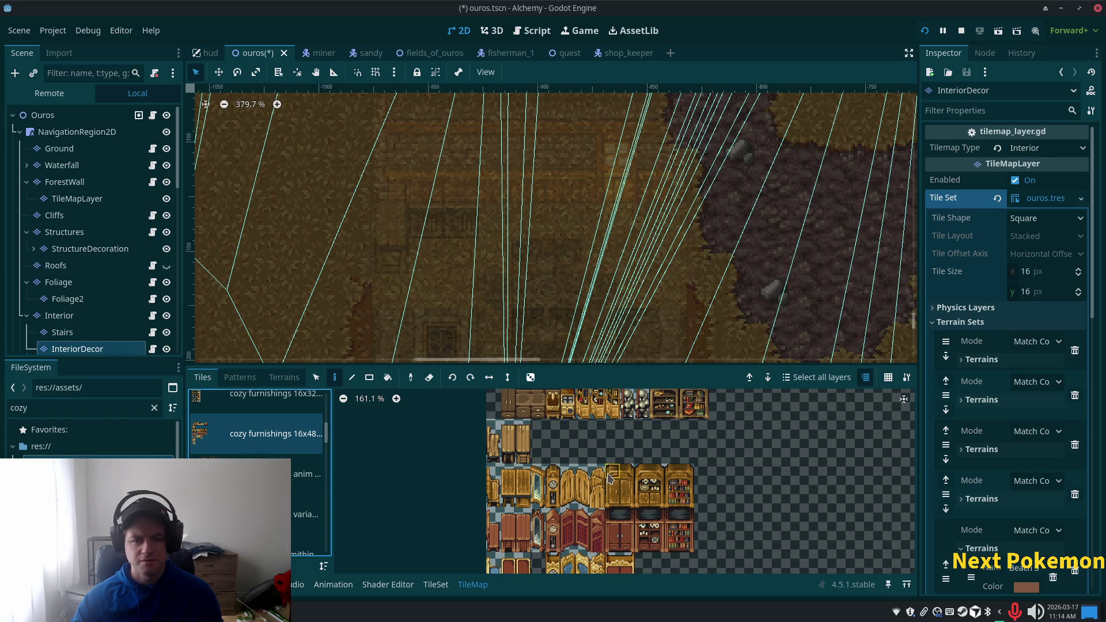
{"action": "left_click", "coordinate": [296, 474]}
{"action": "left_click", "coordinate": [235, 436]}
{"action": "scroll", "coordinate": [235, 444], "scroll_direction": "up", "scroll_amount": 1}
{"action": "left_click", "coordinate": [236, 445]}
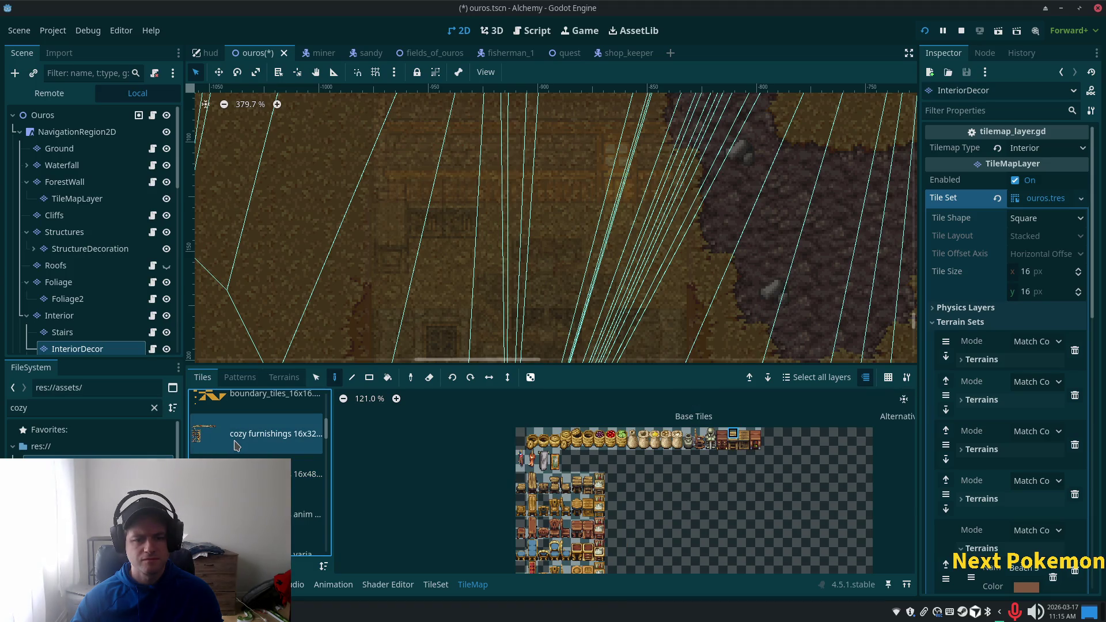
{"action": "scroll", "coordinate": [661, 487], "scroll_direction": "up", "scroll_amount": 4}
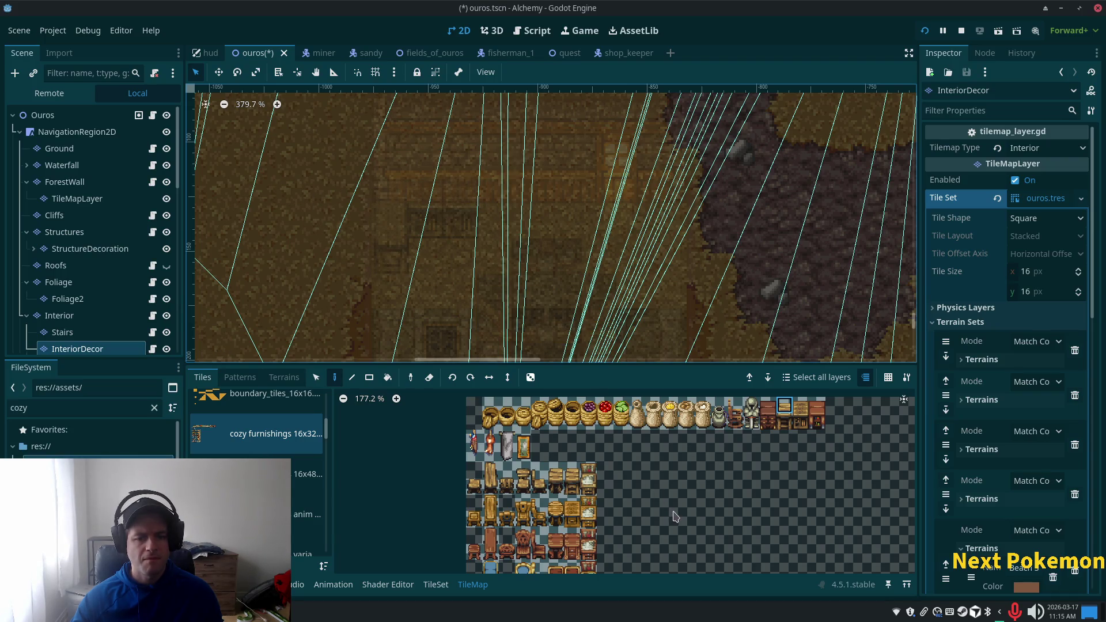
Step: Browse further tile sources, settle on the cozy furnishings 16x48 tiles, and switch to Thunar
{"action": "scroll", "coordinate": [689, 567], "scroll_direction": "down", "scroll_amount": 3}
{"action": "scroll", "coordinate": [308, 492], "scroll_direction": "down", "scroll_amount": 3}
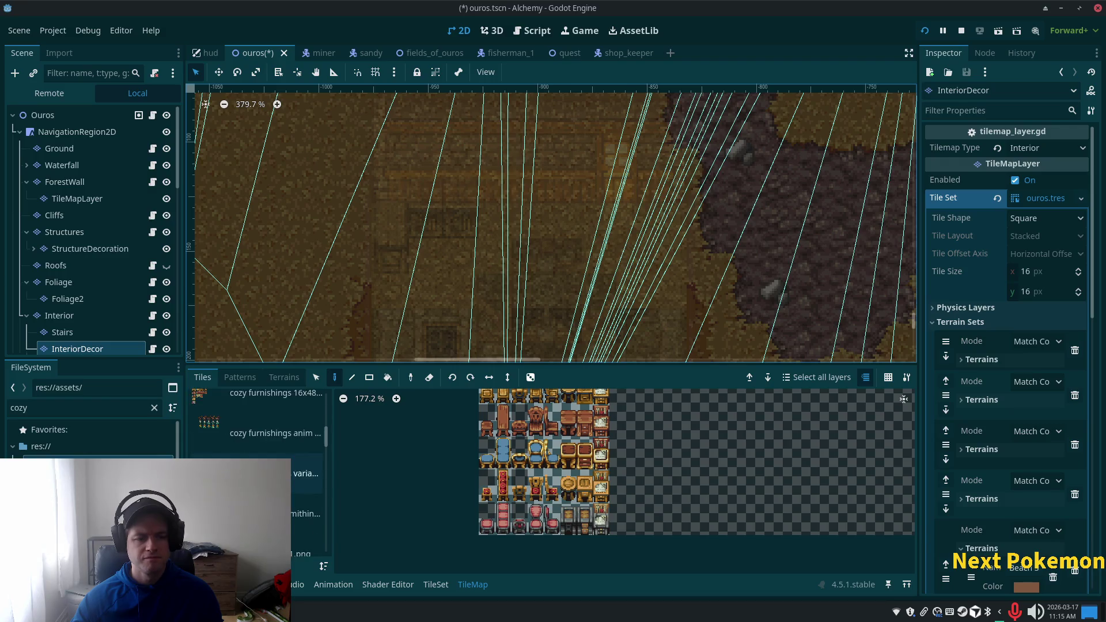
{"action": "left_click", "coordinate": [305, 493]}
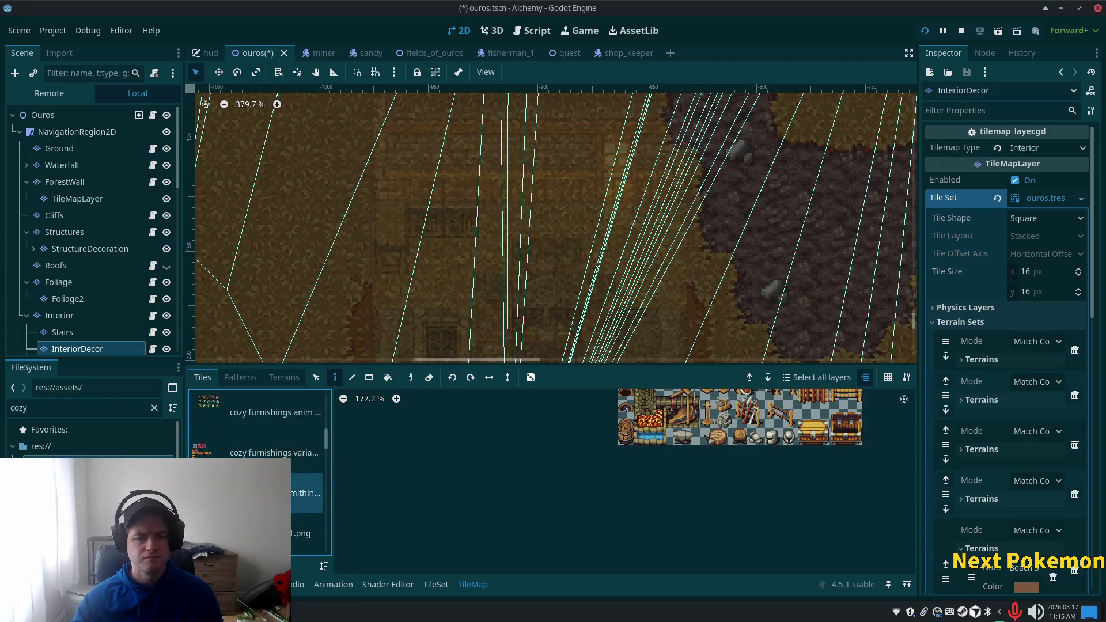
{"action": "scroll", "coordinate": [308, 492], "scroll_direction": "up", "scroll_amount": 1}
{"action": "scroll", "coordinate": [573, 493], "scroll_direction": "up", "scroll_amount": 1}
{"action": "scroll", "coordinate": [585, 464], "scroll_direction": "down", "scroll_amount": 4}
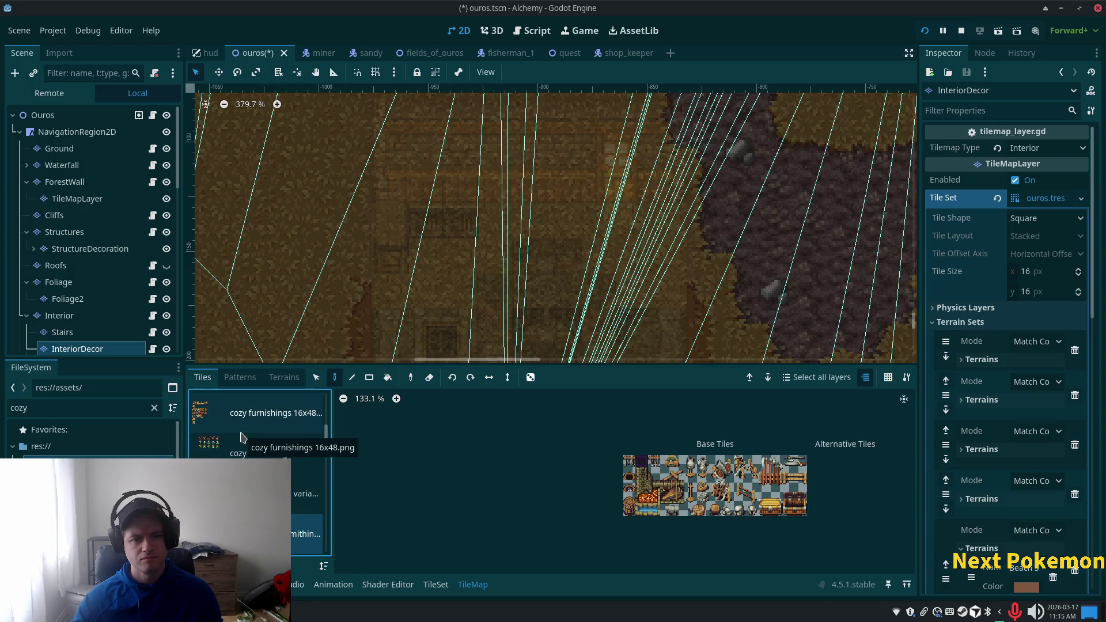
{"action": "scroll", "coordinate": [259, 473], "scroll_direction": "up", "scroll_amount": 1}
{"action": "left_click", "coordinate": [259, 494]}
{"action": "left_click", "coordinate": [237, 455]}
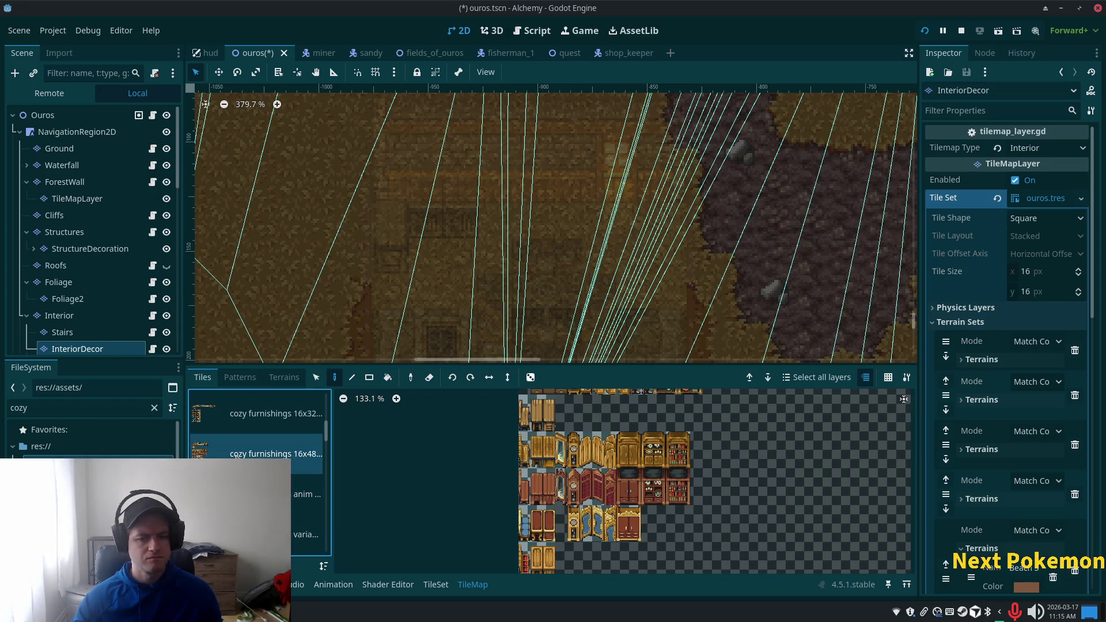
{"action": "scroll", "coordinate": [679, 554], "scroll_direction": "up", "scroll_amount": 3}
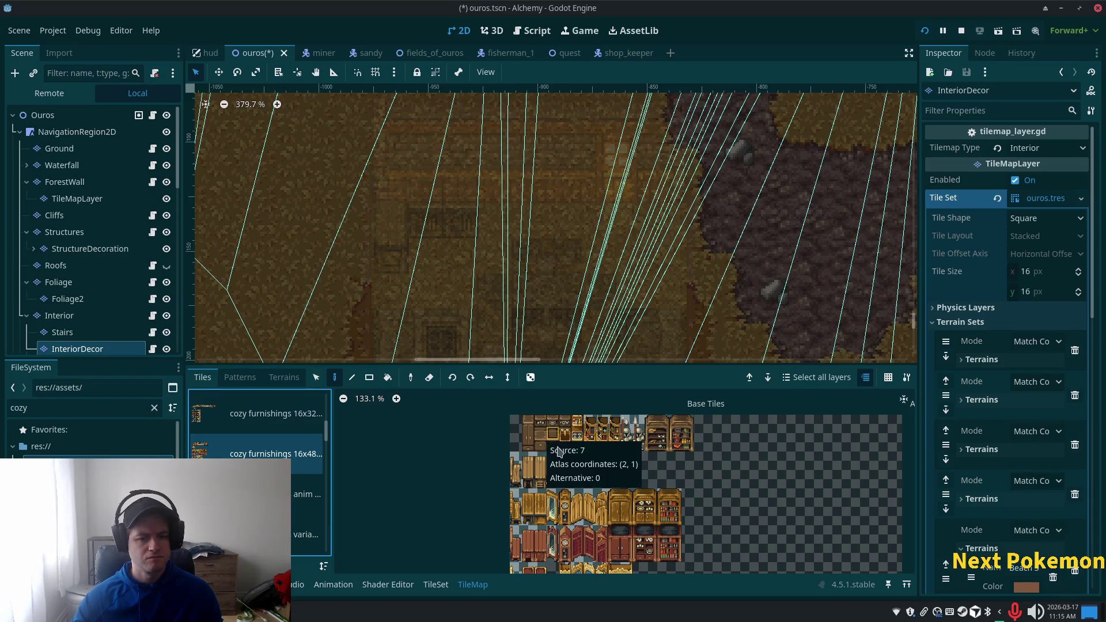
{"action": "scroll", "coordinate": [564, 480], "scroll_direction": "down", "scroll_amount": 2}
{"action": "scroll", "coordinate": [559, 478], "scroll_direction": "down", "scroll_amount": 2}
{"action": "scroll", "coordinate": [260, 438], "scroll_direction": "down", "scroll_amount": 2}
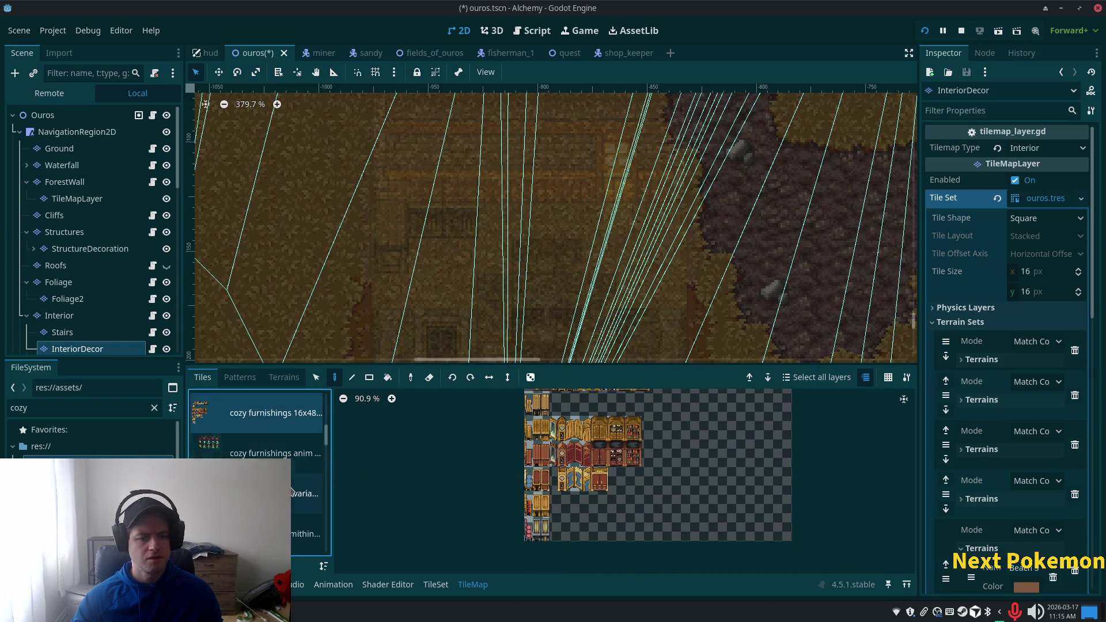
{"action": "key", "text": "alt+Tab"}
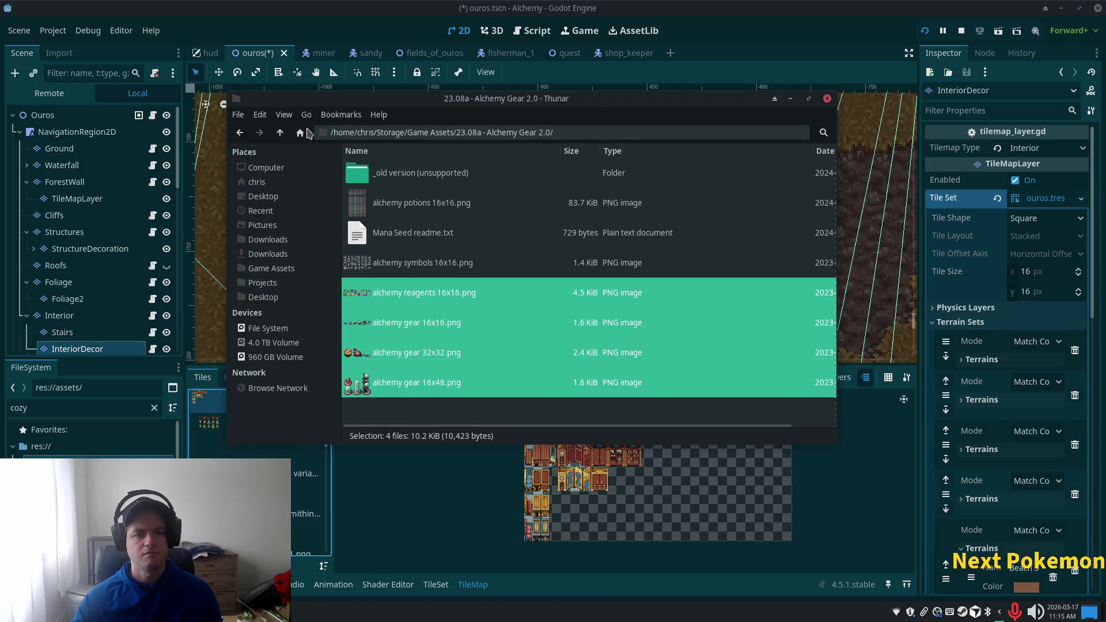
Step: From Game Assets, open the 19.04b - Cozy Furnishings 2.2 folder
{"action": "left_click", "coordinate": [280, 133]}
{"action": "middle_click", "coordinate": [544, 263]}
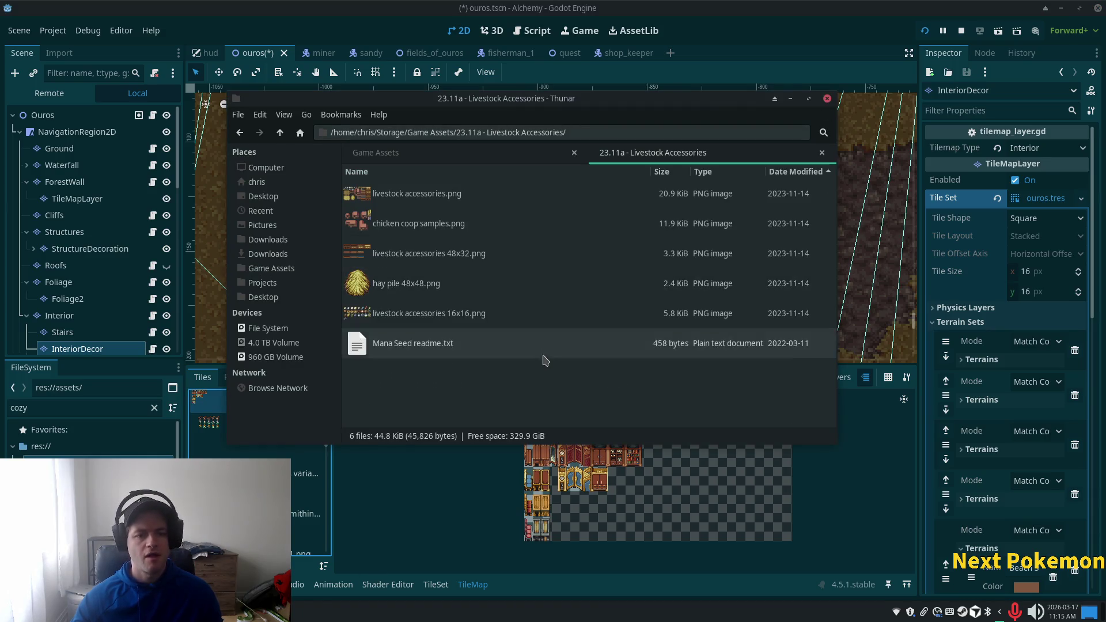
{"action": "left_click", "coordinate": [280, 133]}
{"action": "scroll", "coordinate": [472, 291], "scroll_direction": "up", "scroll_amount": 5}
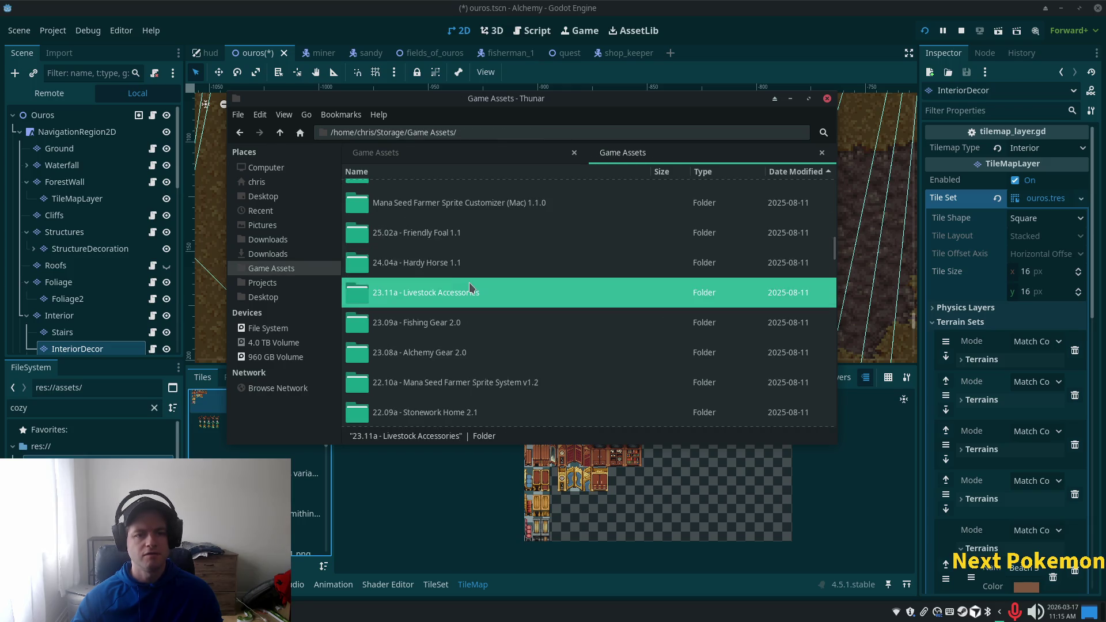
{"action": "scroll", "coordinate": [477, 289], "scroll_direction": "up", "scroll_amount": 5}
{"action": "scroll", "coordinate": [477, 289], "scroll_direction": "down", "scroll_amount": 3}
{"action": "scroll", "coordinate": [476, 290], "scroll_direction": "down", "scroll_amount": 10}
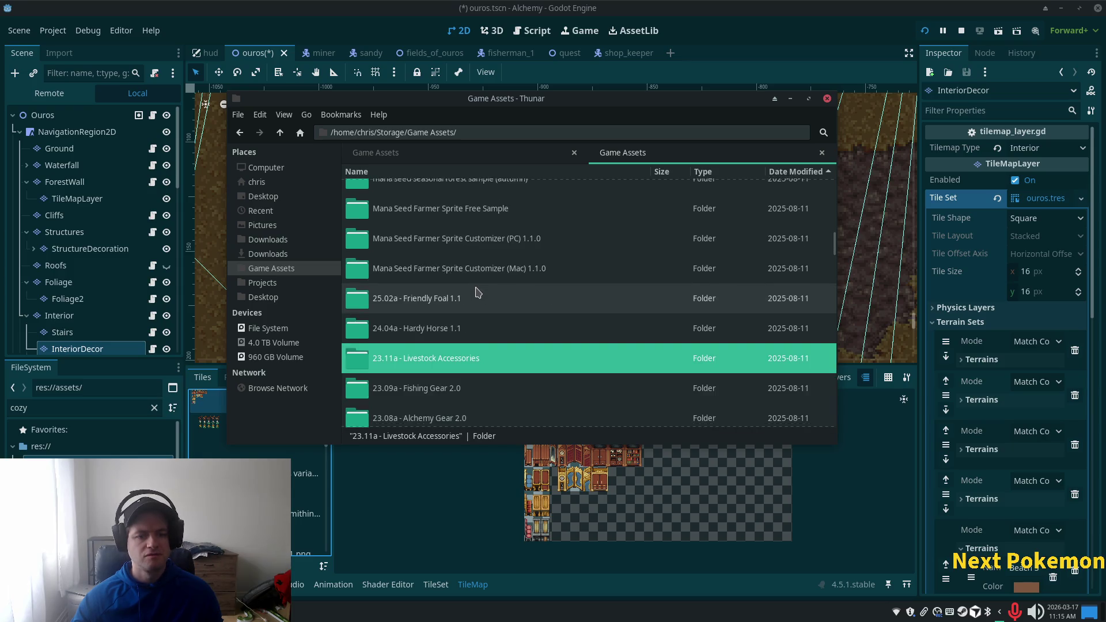
{"action": "scroll", "coordinate": [475, 296], "scroll_direction": "down", "scroll_amount": 5}
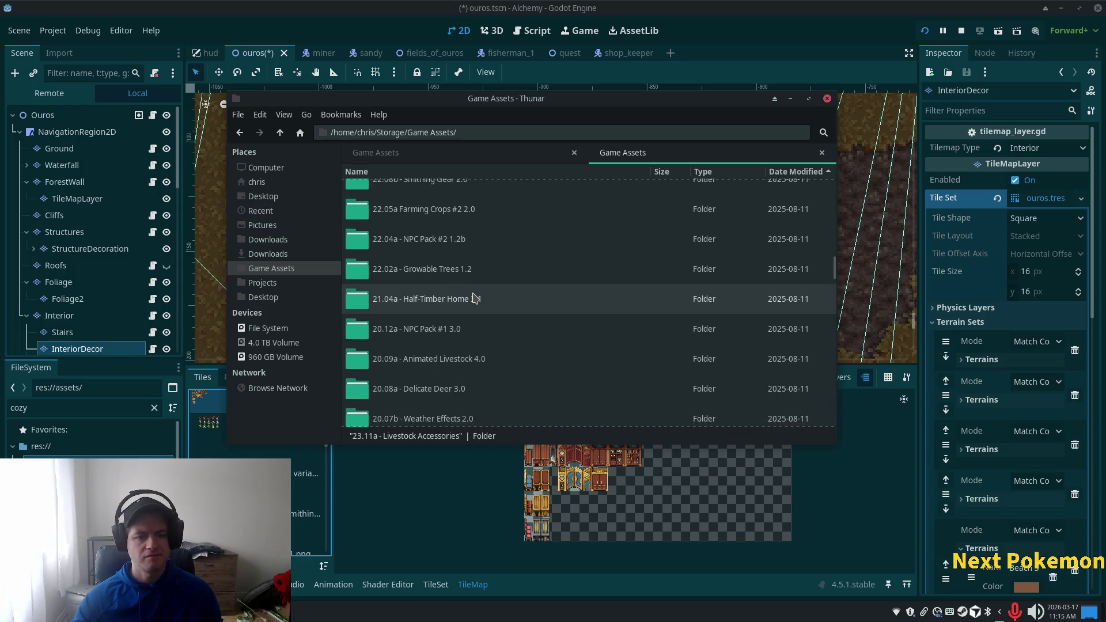
{"action": "scroll", "coordinate": [474, 298], "scroll_direction": "down", "scroll_amount": 9}
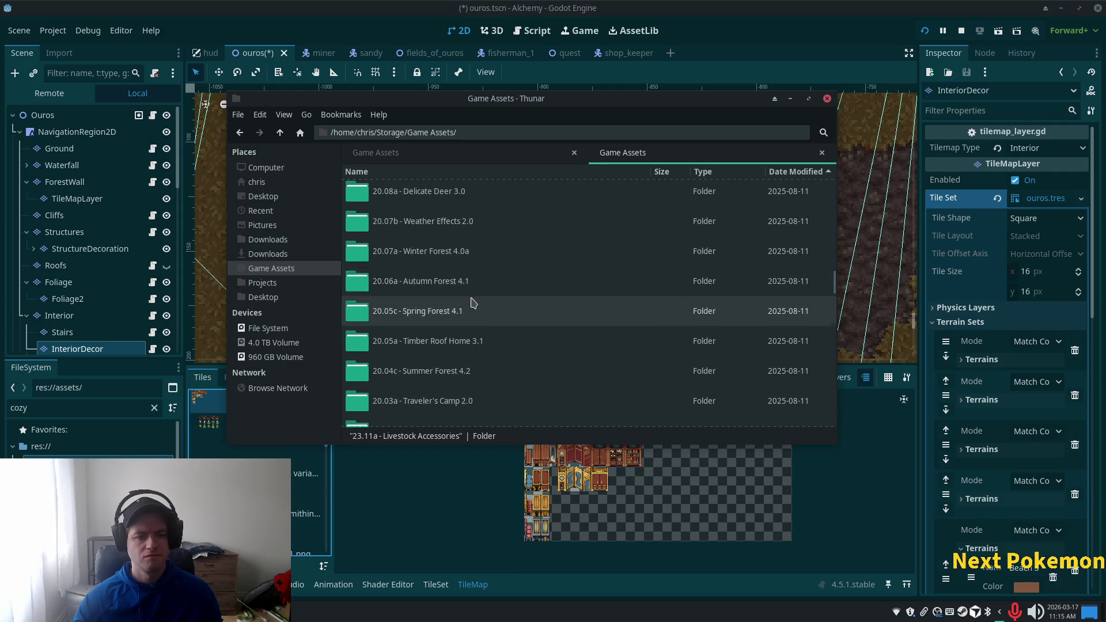
{"action": "scroll", "coordinate": [475, 311], "scroll_direction": "down", "scroll_amount": 6}
{"action": "double_click", "coordinate": [429, 290]}
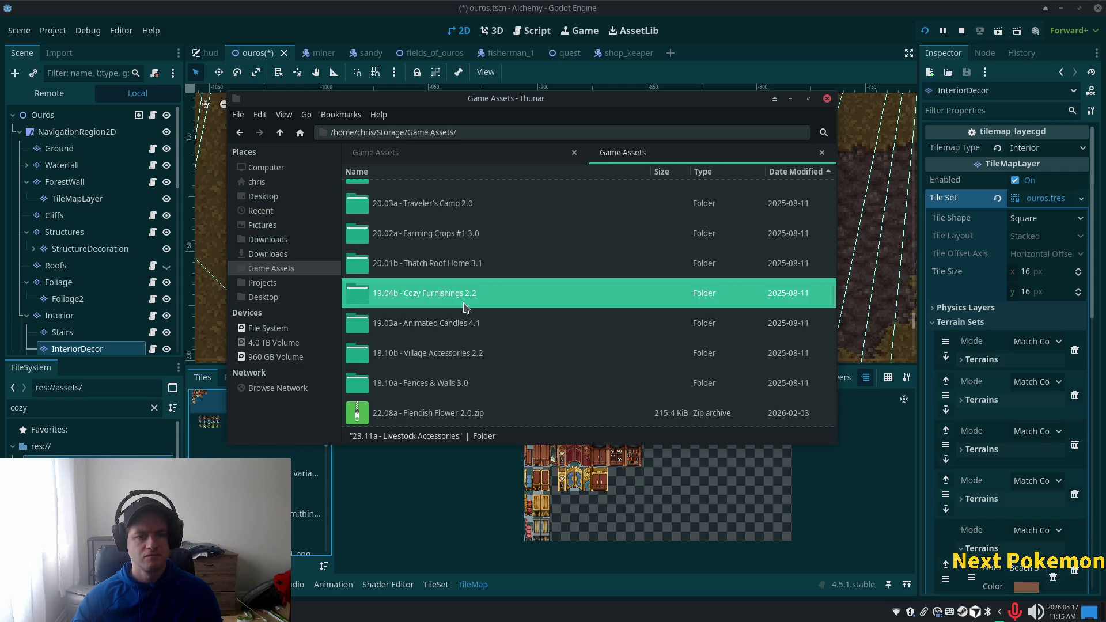
Step: Preview the cozy furnishings 48x32, 16x32, 32x32 and 16x48 PNG sheets
{"action": "double_click", "coordinate": [409, 229]}
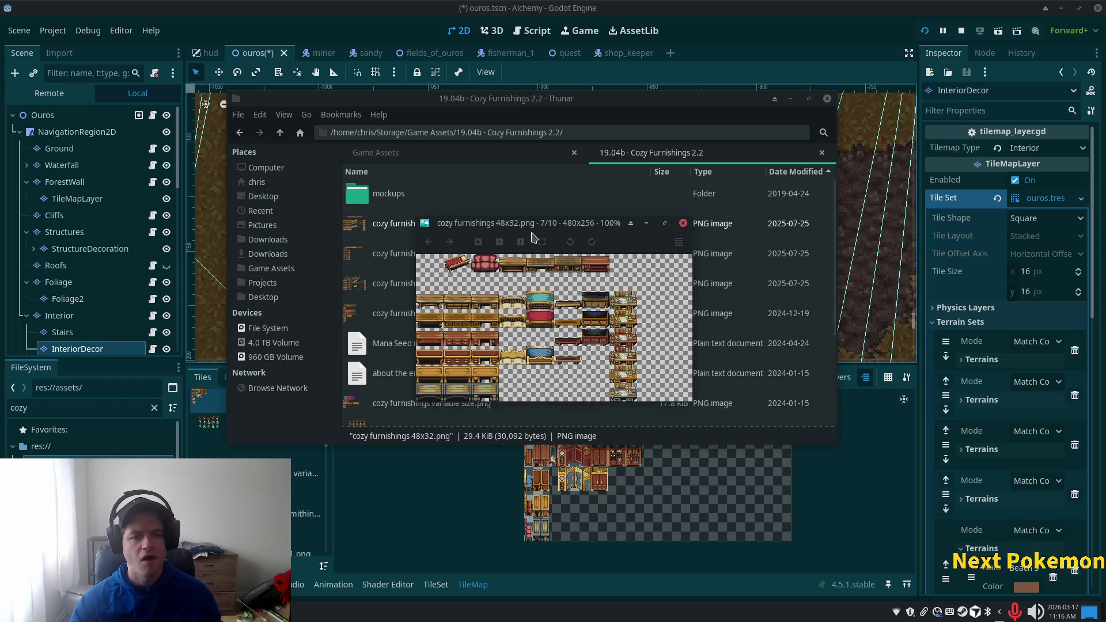
{"action": "left_click", "coordinate": [683, 226]}
{"action": "left_click", "coordinate": [503, 262]}
{"action": "double_click", "coordinate": [578, 258]}
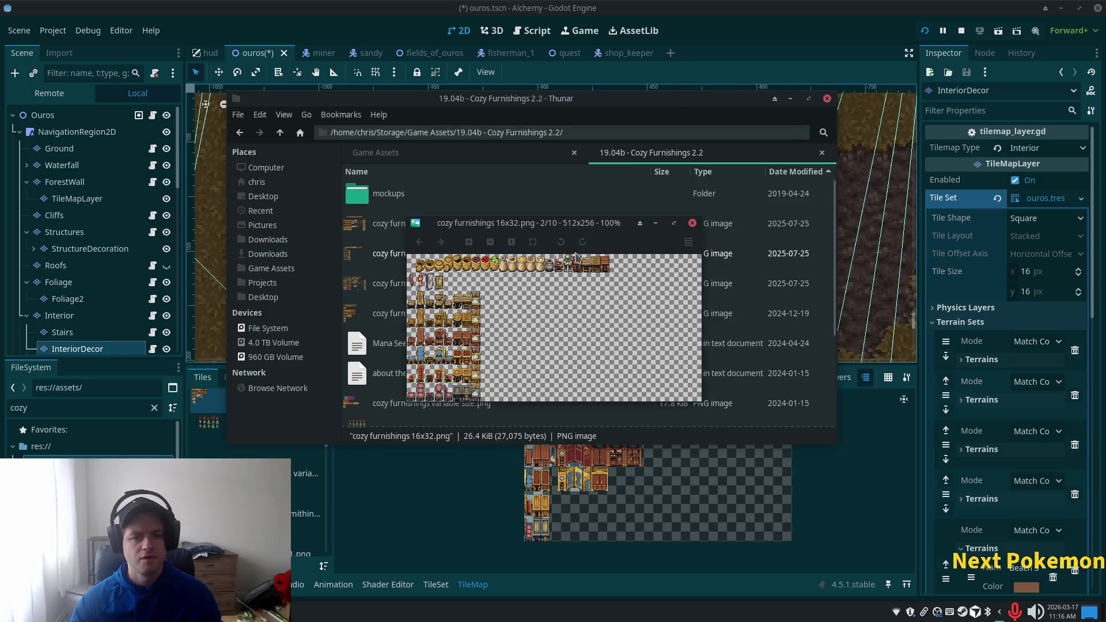
{"action": "left_click", "coordinate": [685, 231]}
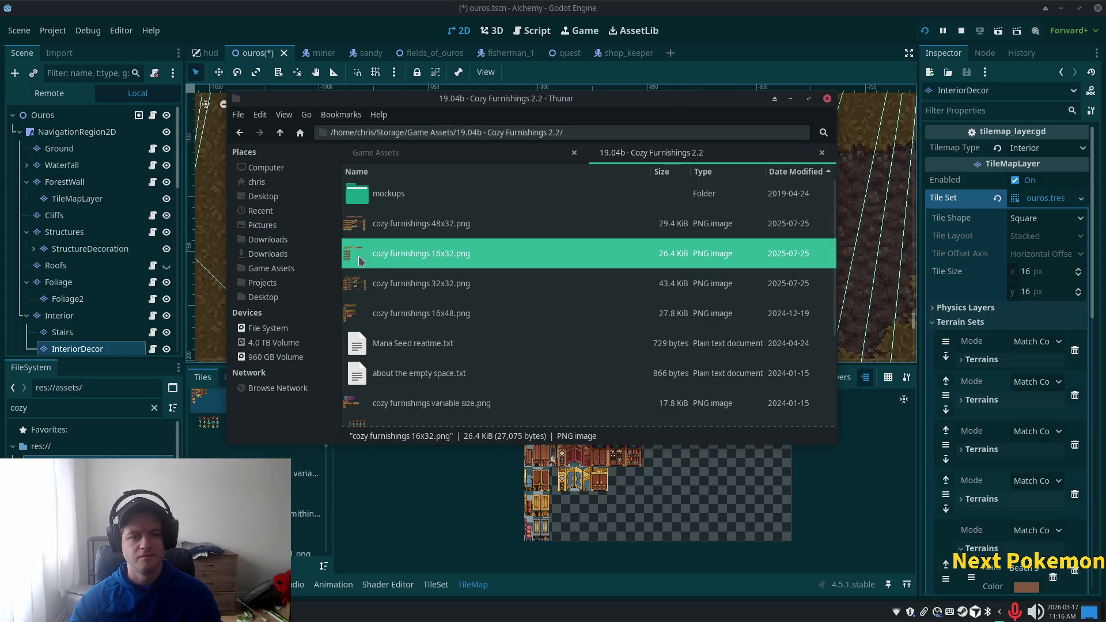
{"action": "double_click", "coordinate": [364, 285]}
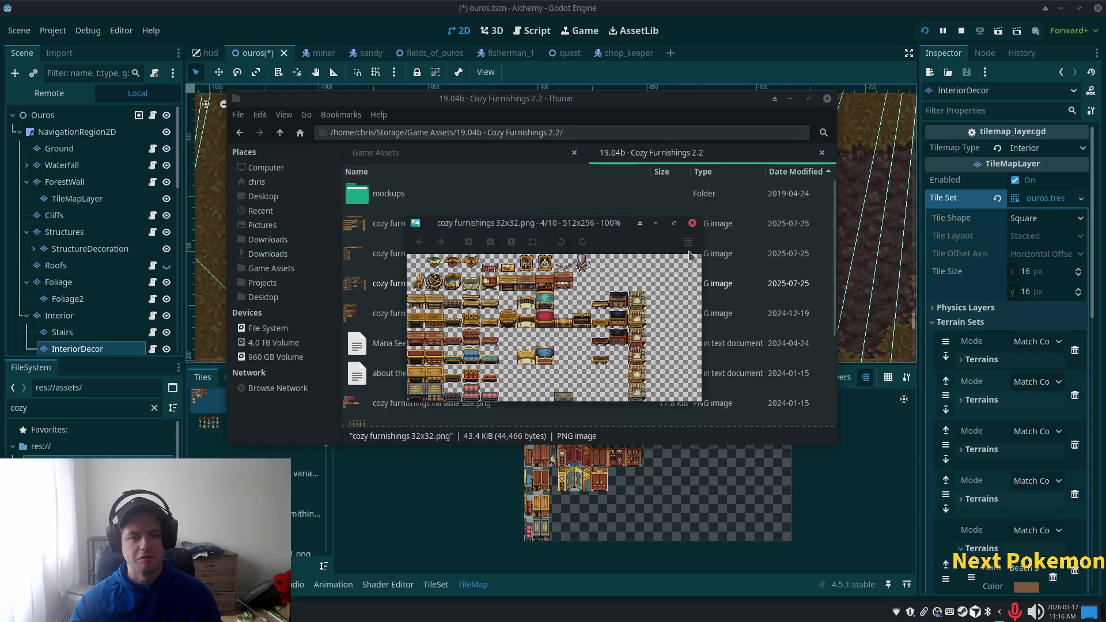
{"action": "left_click", "coordinate": [691, 223]}
{"action": "key", "text": "Down"}
{"action": "key", "text": "Return"}
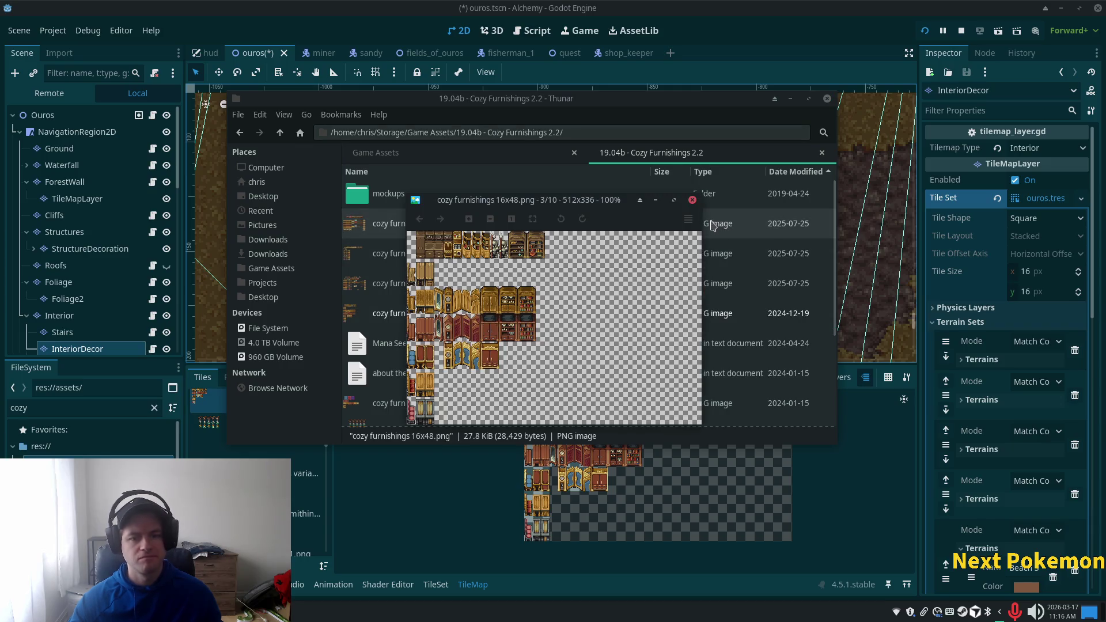
{"action": "left_click", "coordinate": [693, 200]}
Step: Preview the anim 32x32 and variable size sheets, then minimize Thunar
{"action": "scroll", "coordinate": [485, 377], "scroll_direction": "down", "scroll_amount": 2}
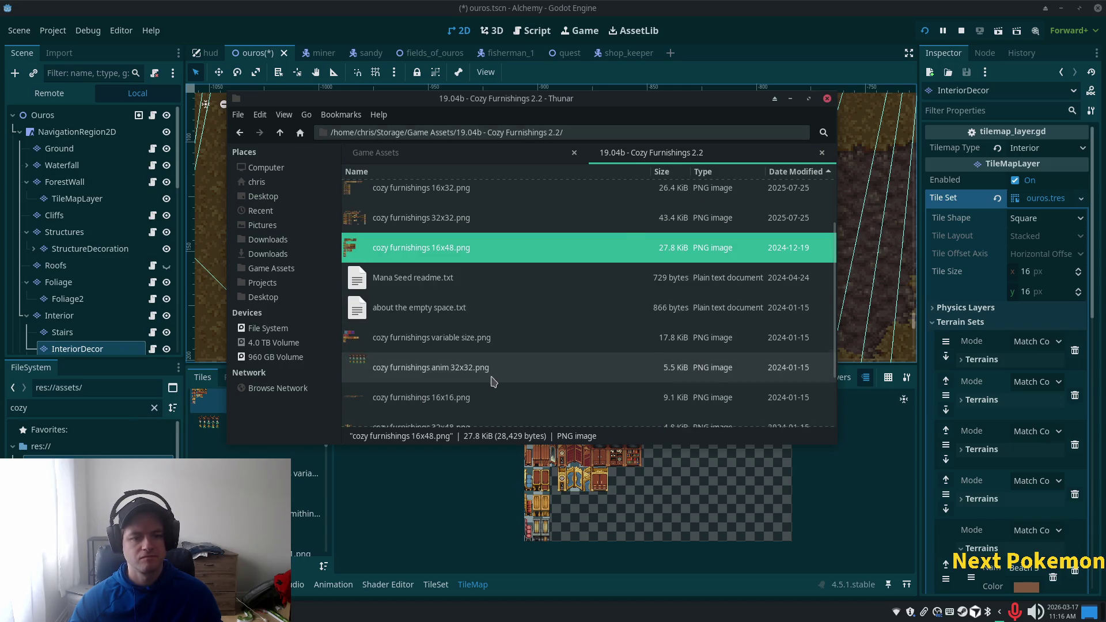
{"action": "scroll", "coordinate": [492, 382], "scroll_direction": "down", "scroll_amount": 2}
{"action": "double_click", "coordinate": [455, 291]}
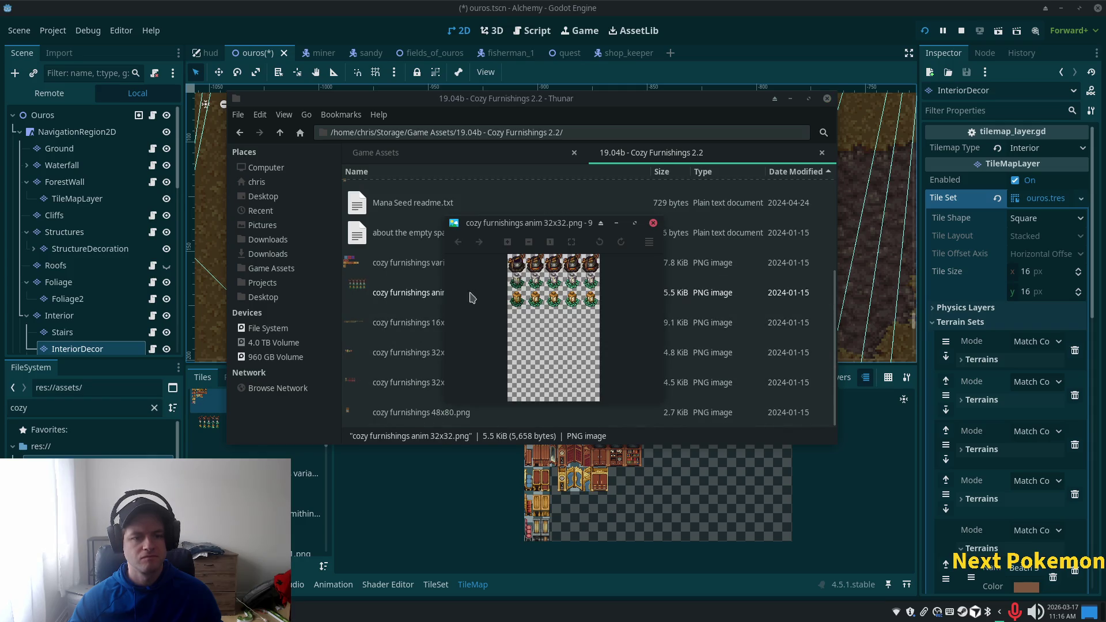
{"action": "scroll", "coordinate": [599, 340], "scroll_direction": "down", "scroll_amount": 1}
{"action": "scroll", "coordinate": [650, 267], "scroll_direction": "down", "scroll_amount": 1}
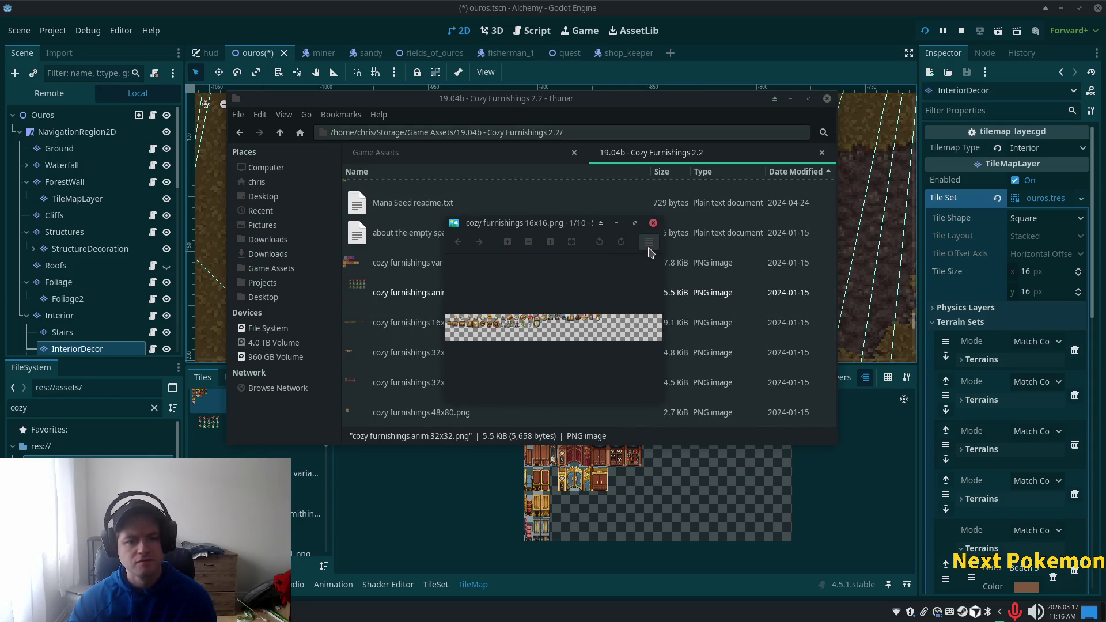
{"action": "scroll", "coordinate": [649, 252], "scroll_direction": "up", "scroll_amount": 1}
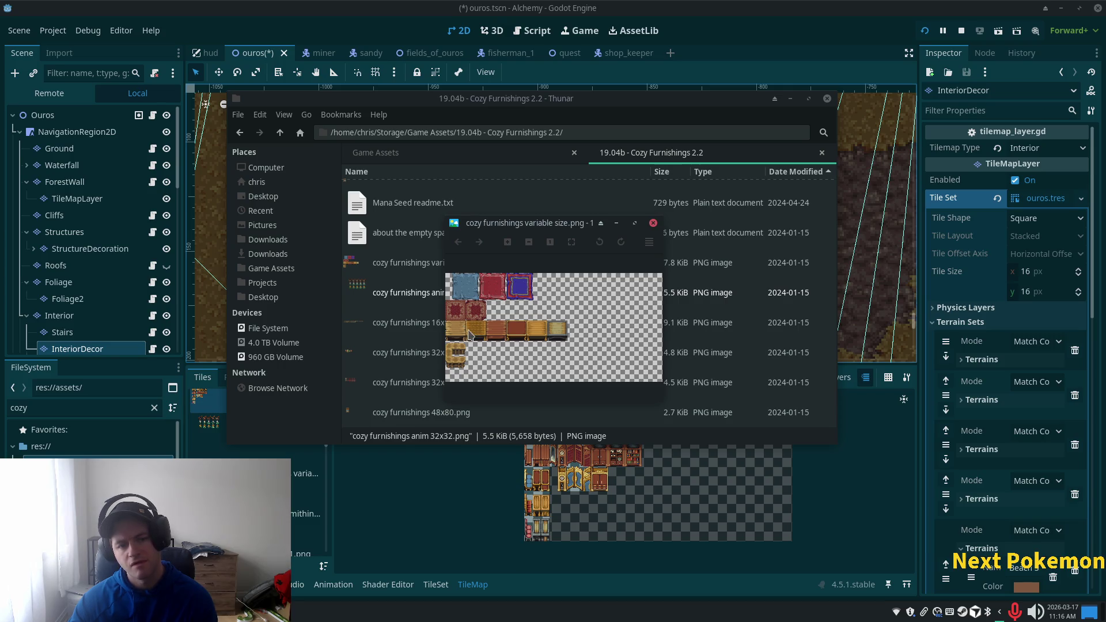
{"action": "left_click", "coordinate": [653, 222]}
{"action": "left_click", "coordinate": [435, 533]}
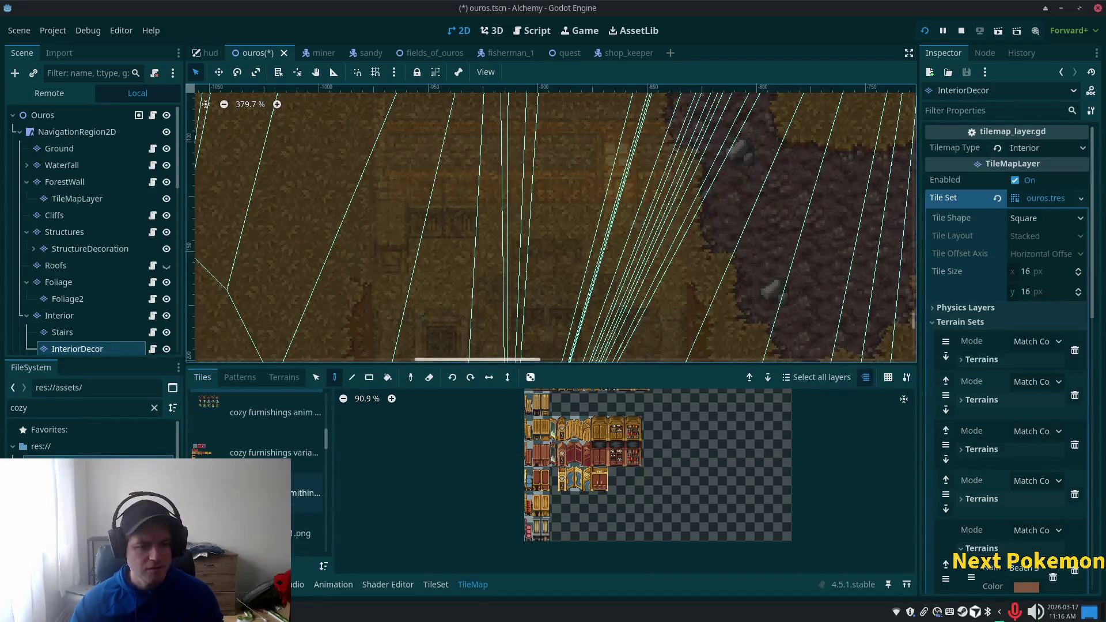
Step: Show the cozy furnishings variable size tiles and make InteriorDecor the paint layer
{"action": "left_click", "coordinate": [267, 454]}
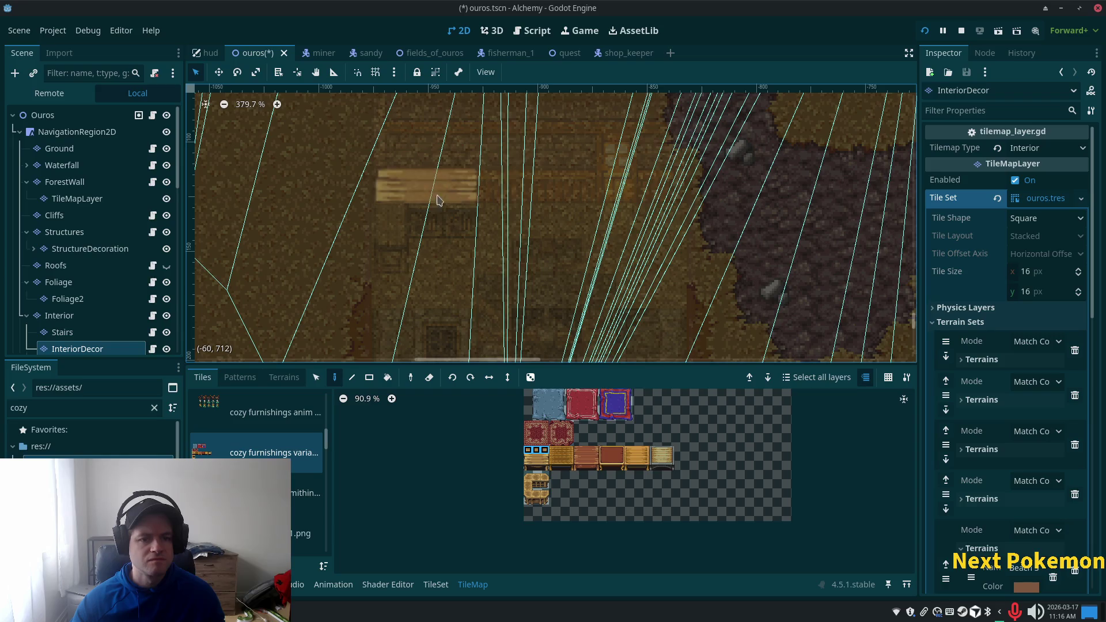
{"action": "left_click", "coordinate": [40, 116]}
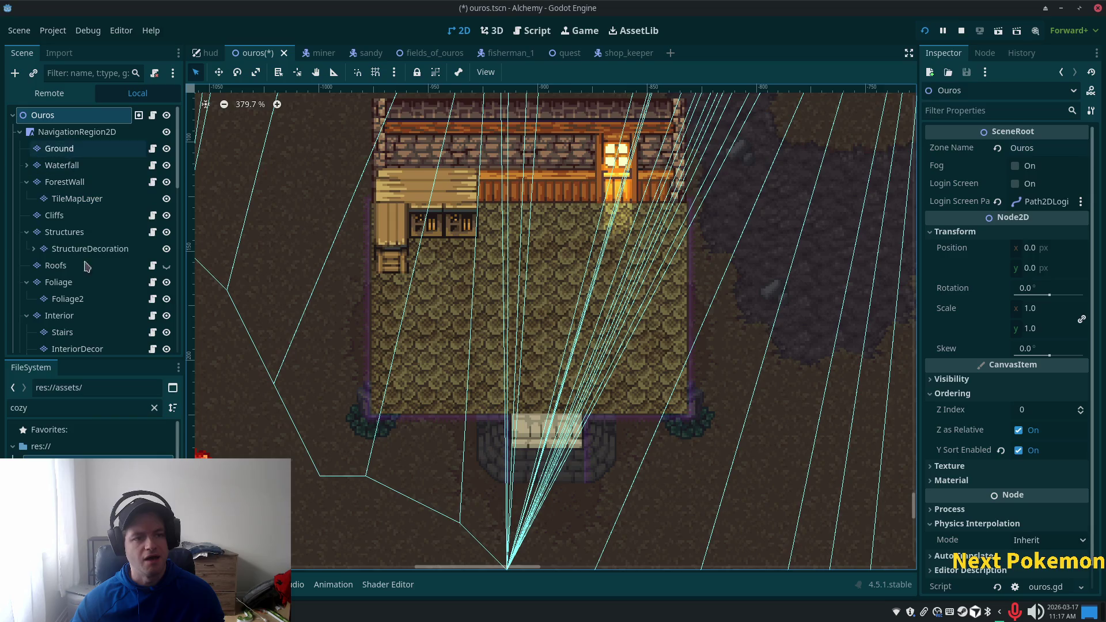
{"action": "left_click", "coordinate": [81, 349]}
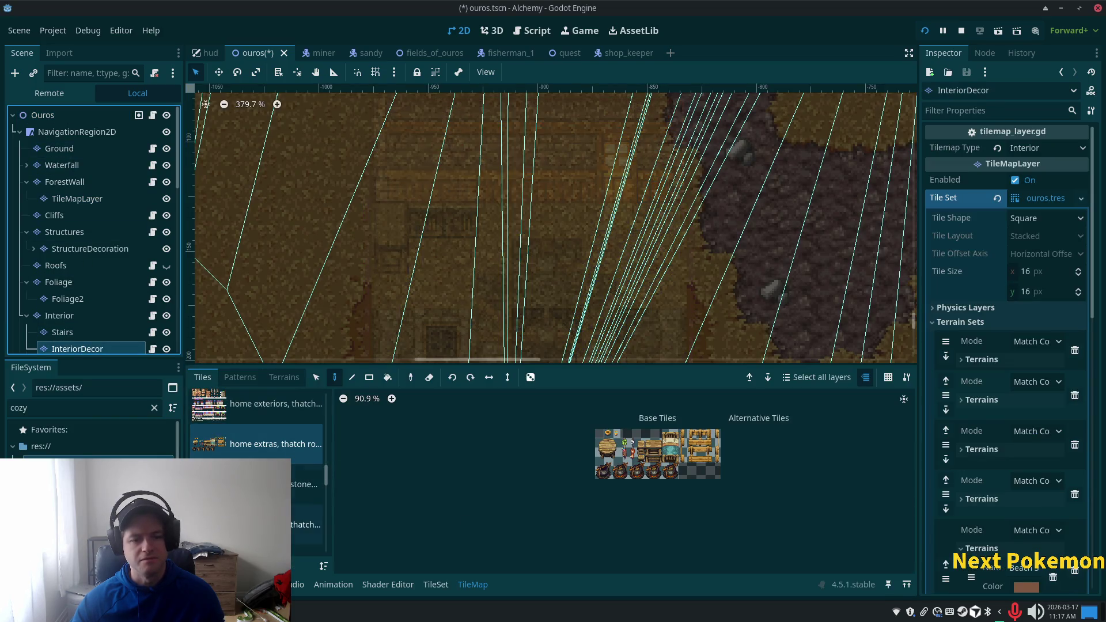
Step: Paint a two-cell table piece from the rugs and tables atlas, then return to Thunar
{"action": "scroll", "coordinate": [327, 477], "scroll_direction": "up", "scroll_amount": 5}
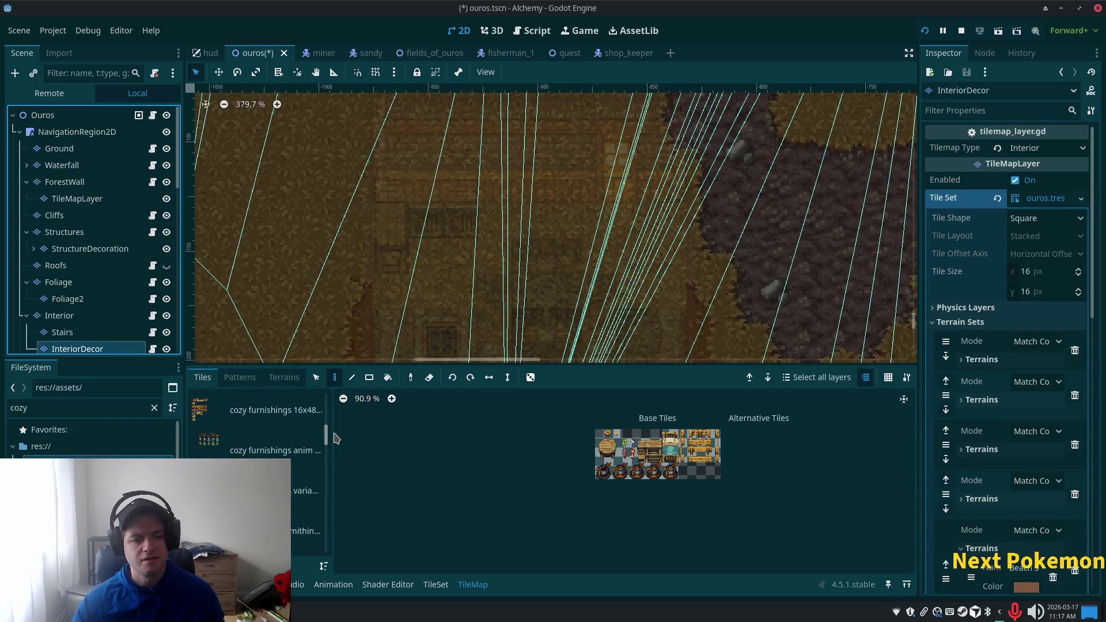
{"action": "left_click", "coordinate": [305, 491]}
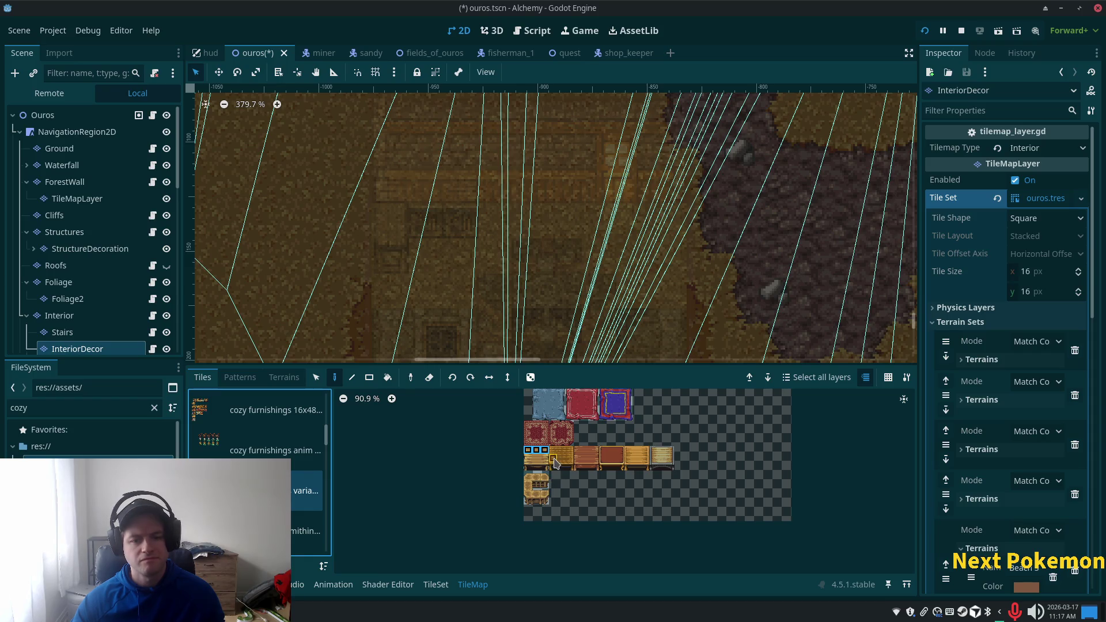
{"action": "left_click_drag", "start_coordinate": [535, 466], "coordinate": [546, 471]}
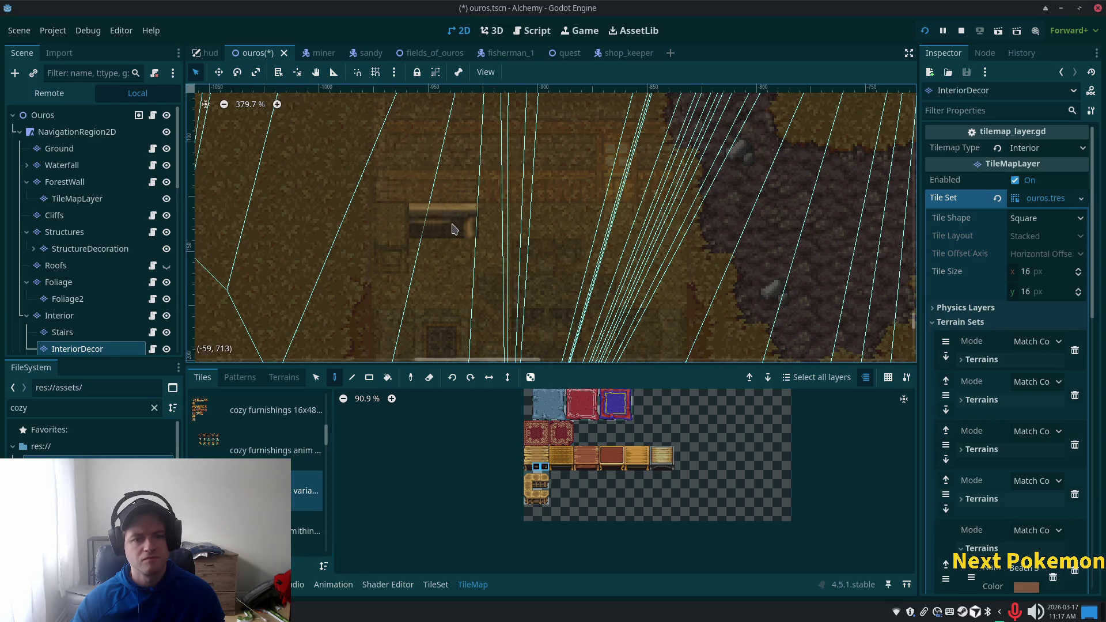
{"action": "left_click", "coordinate": [68, 115]}
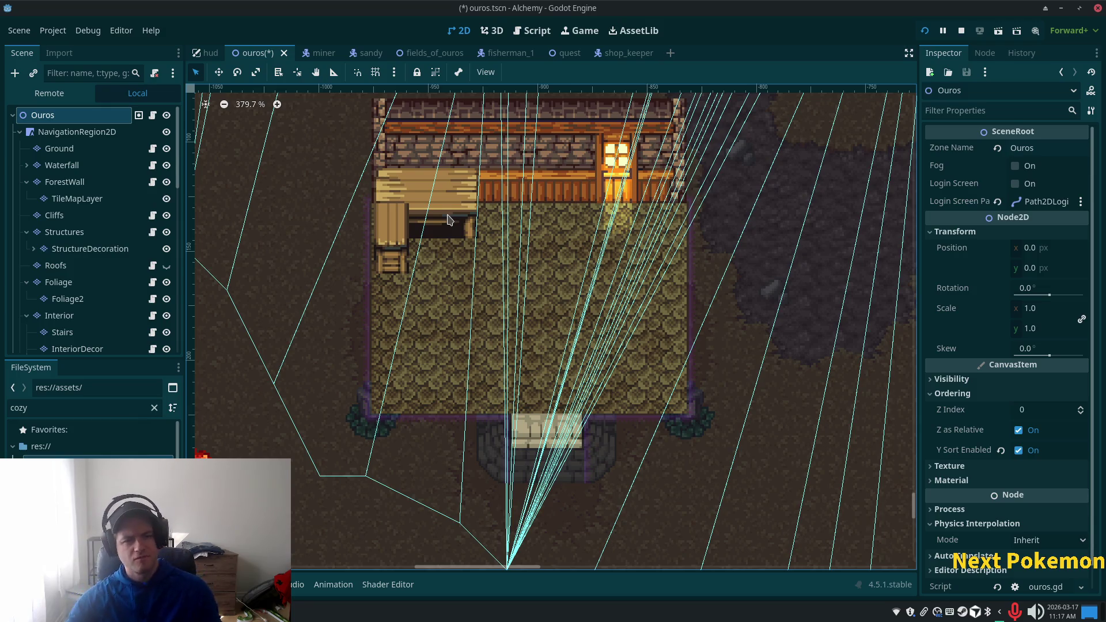
{"action": "key", "text": "alt+Tab"}
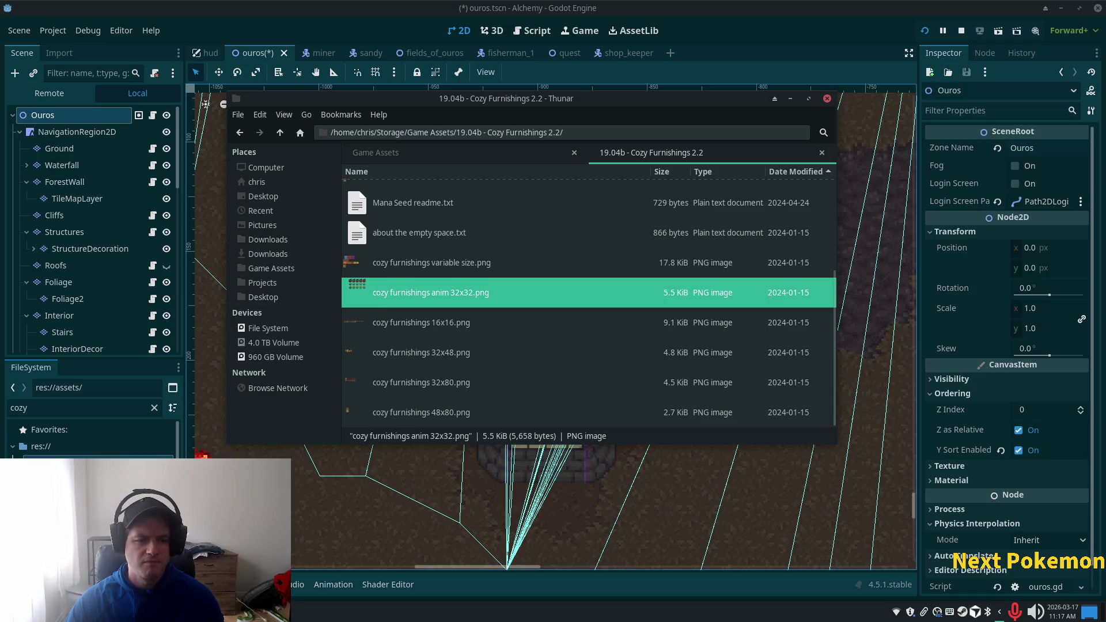
Step: Return to the Godot editor and make InteriorDecor the active painting layer
{"action": "key", "text": "alt+Tab"}
{"action": "scroll", "coordinate": [82, 325], "scroll_direction": "down", "scroll_amount": 2}
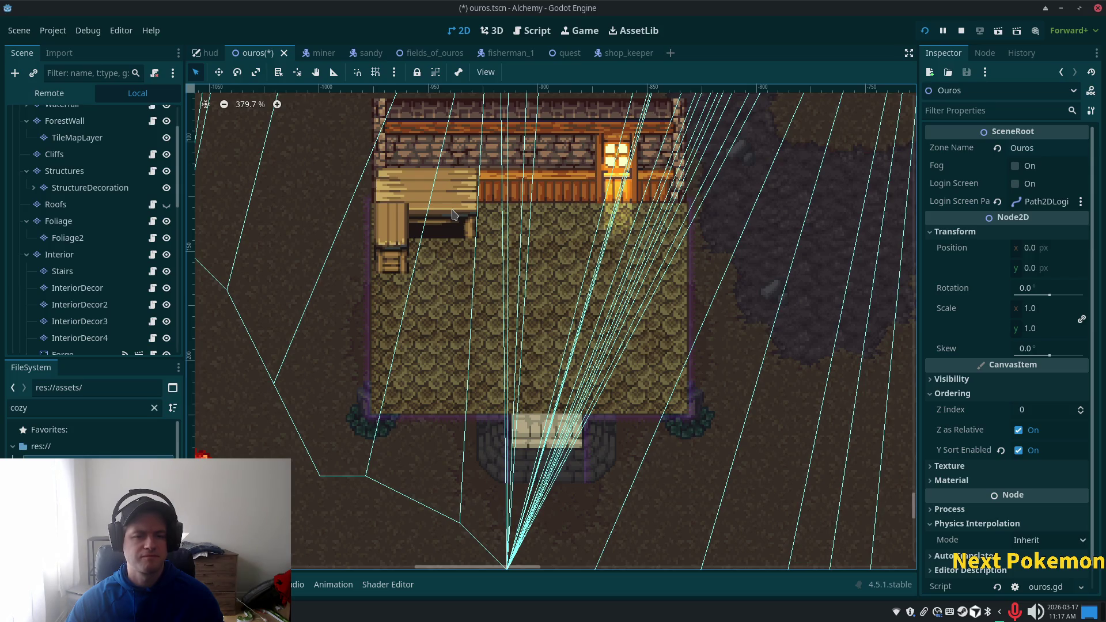
{"action": "scroll", "coordinate": [138, 173], "scroll_direction": "up", "scroll_amount": 3}
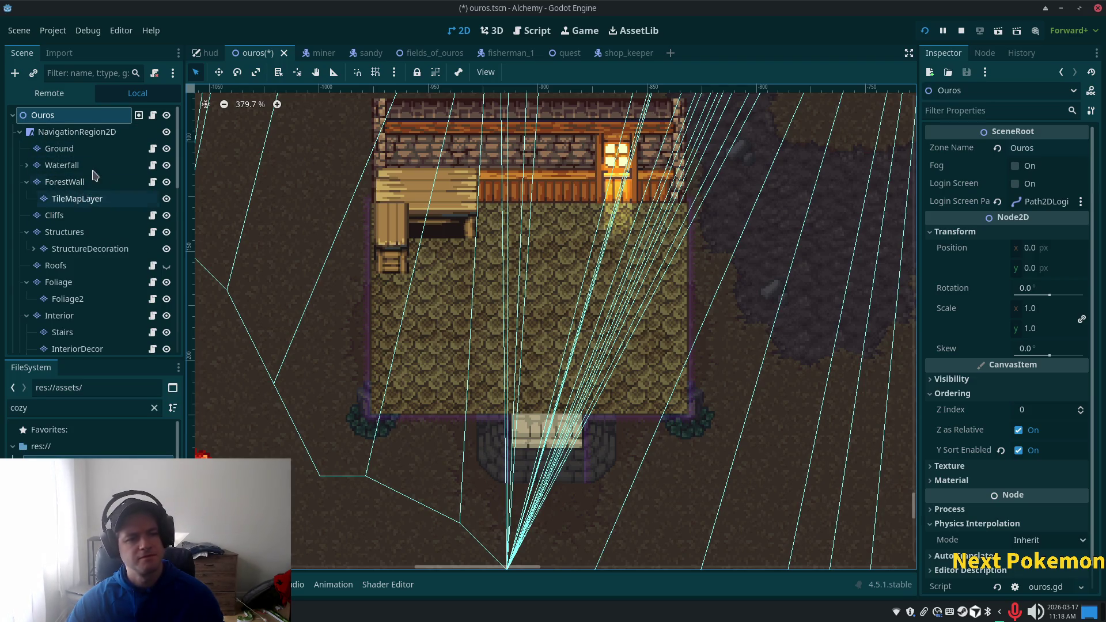
{"action": "left_click", "coordinate": [80, 348]}
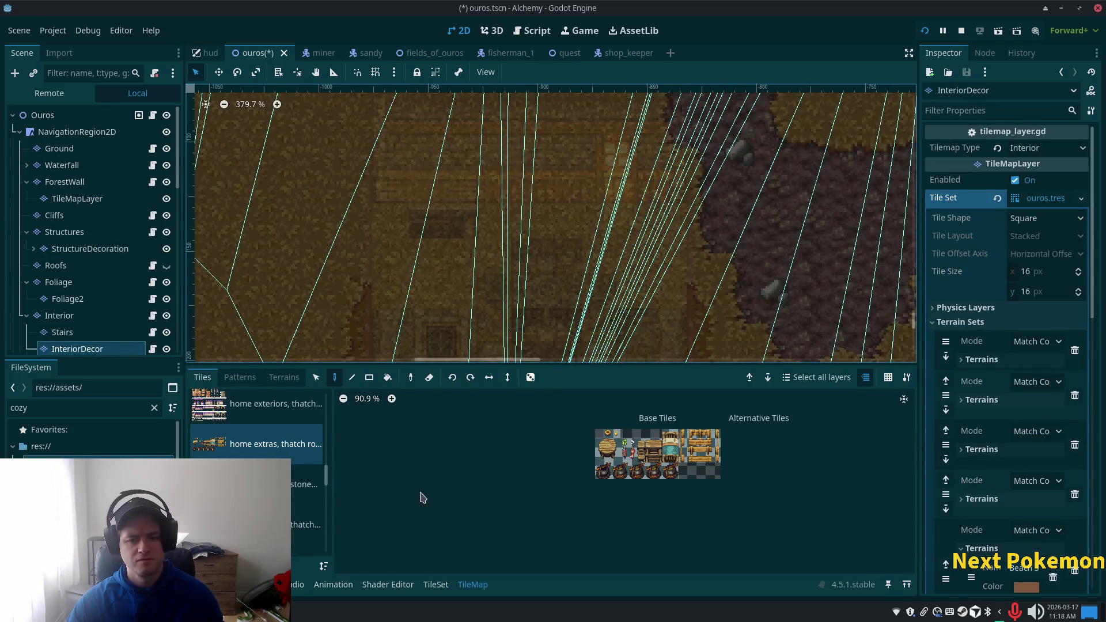
Step: Show the cozy furnishings variable size atlas, then view the whole room from the Ouros root
{"action": "scroll", "coordinate": [313, 478], "scroll_direction": "up", "scroll_amount": 3}
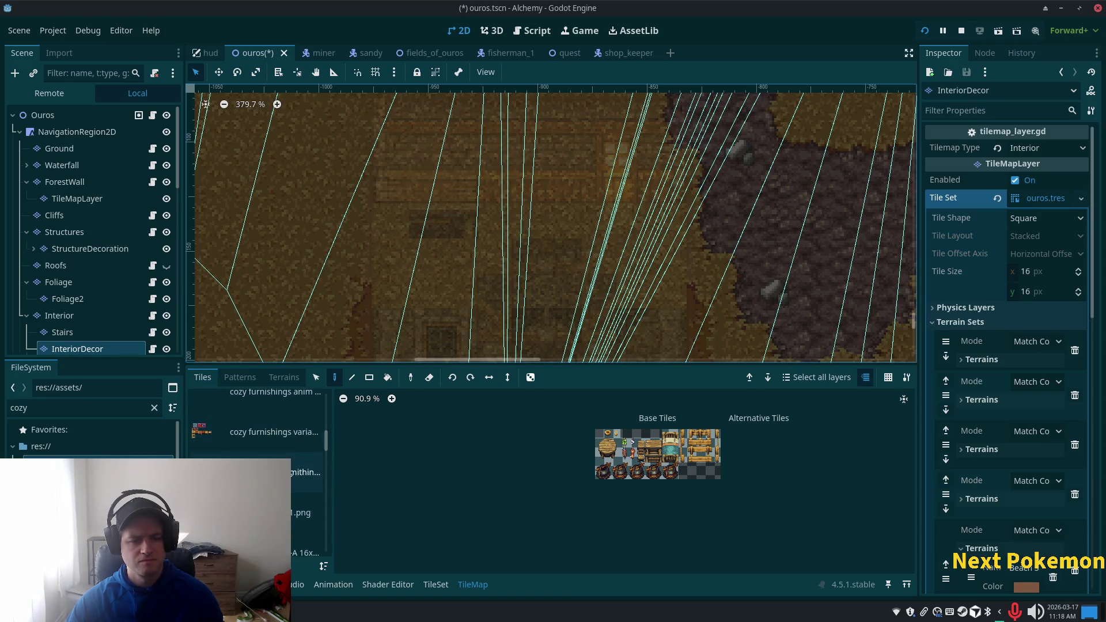
{"action": "left_click", "coordinate": [297, 469]}
{"action": "left_click", "coordinate": [270, 432]}
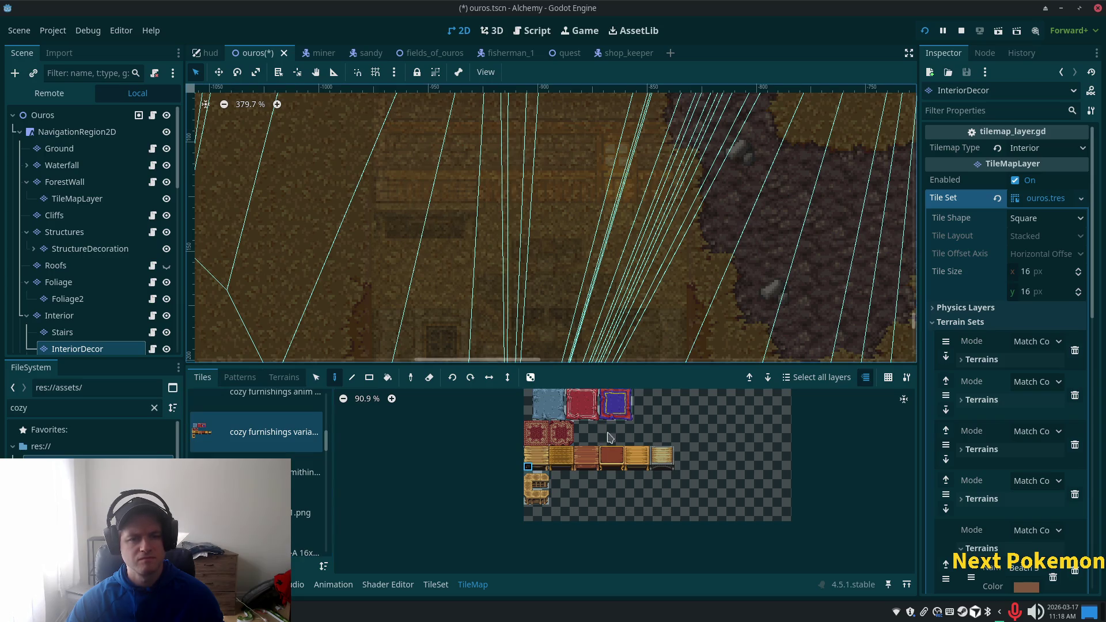
{"action": "left_click", "coordinate": [76, 116]}
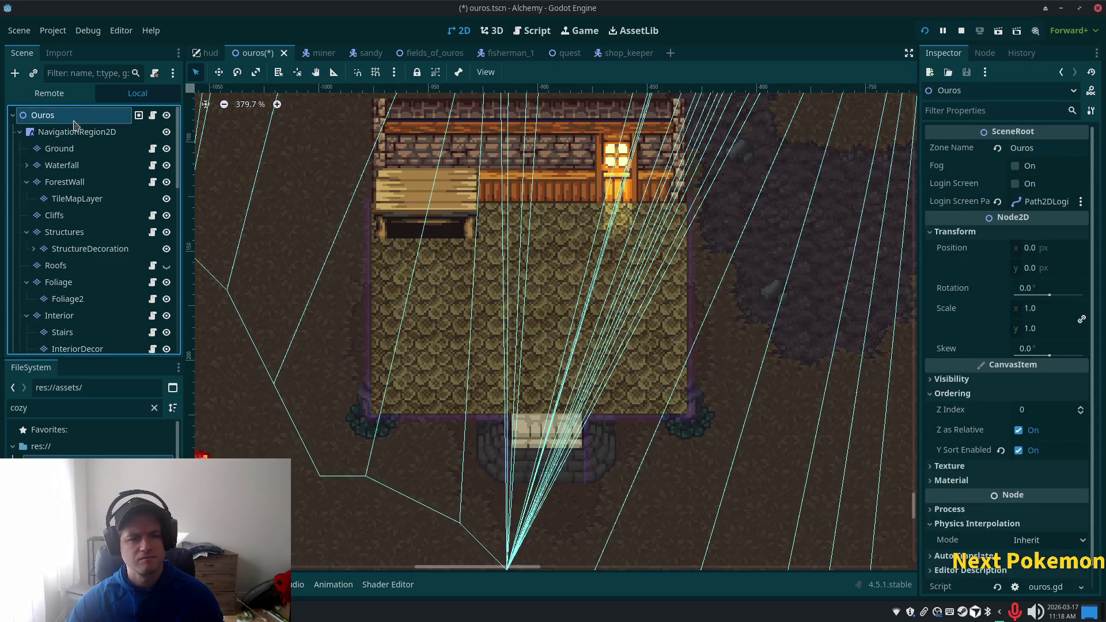
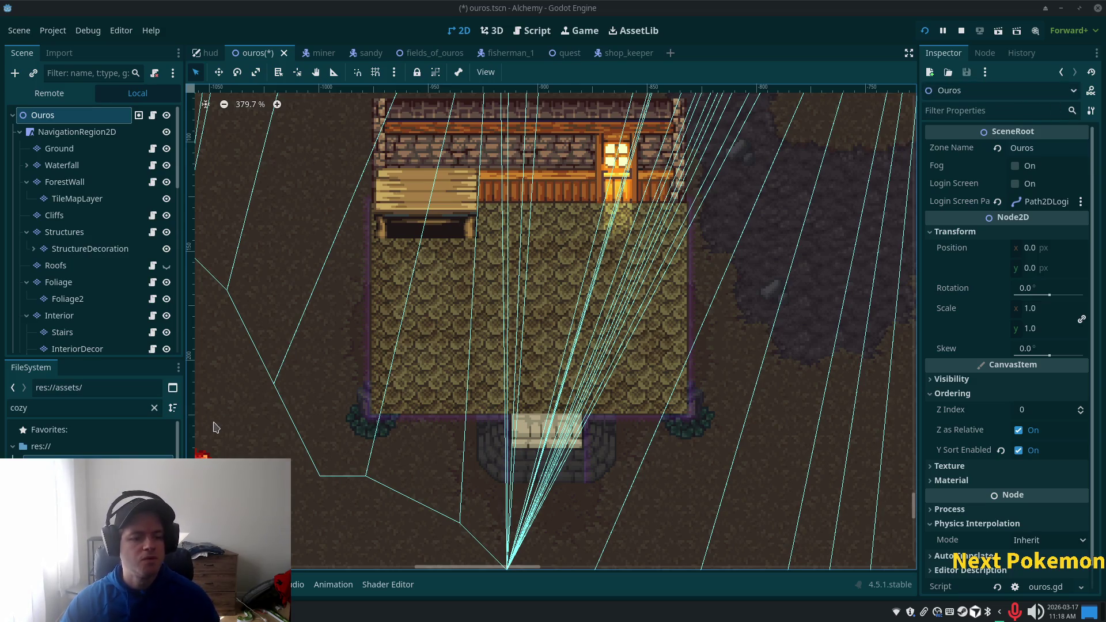
Step: Select the InteriorDecor layer and pick the round wooden table tiles from the home extras atlas
{"action": "left_click", "coordinate": [77, 349]}
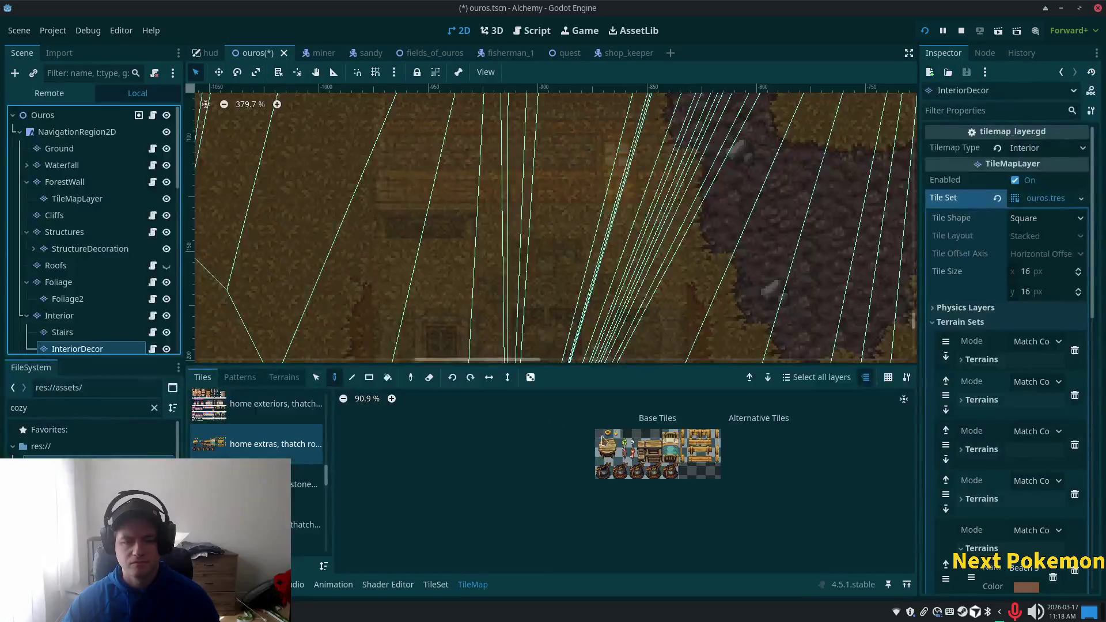
{"action": "left_click_drag", "start_coordinate": [599, 441], "coordinate": [618, 459]}
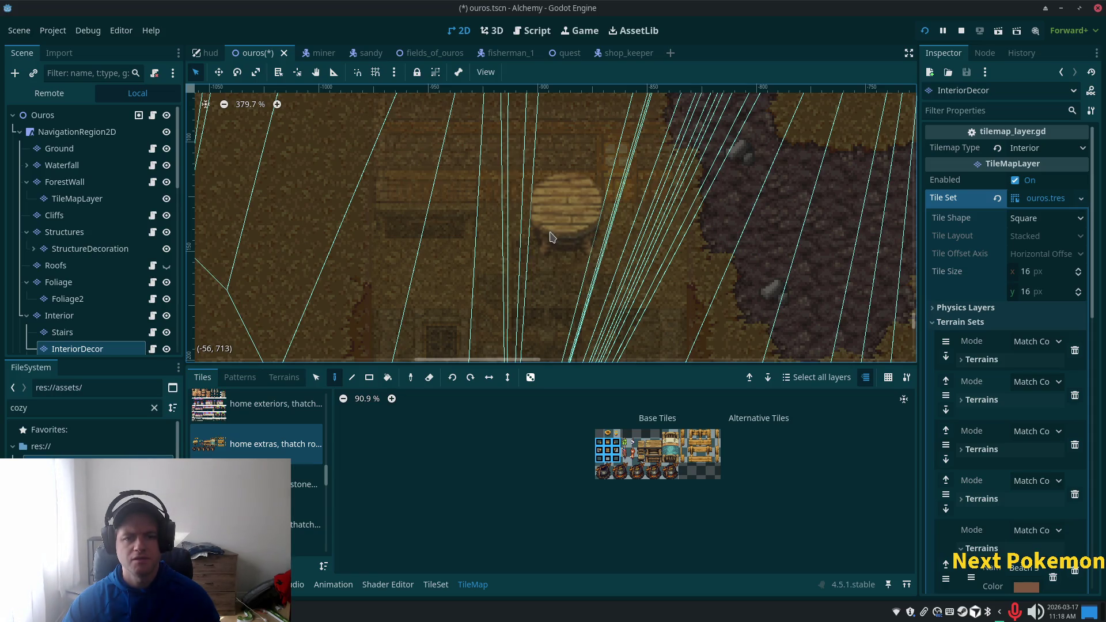
{"action": "scroll", "coordinate": [518, 259], "scroll_direction": "down", "scroll_amount": 2}
{"action": "scroll", "coordinate": [518, 259], "scroll_direction": "right", "scroll_amount": 2}
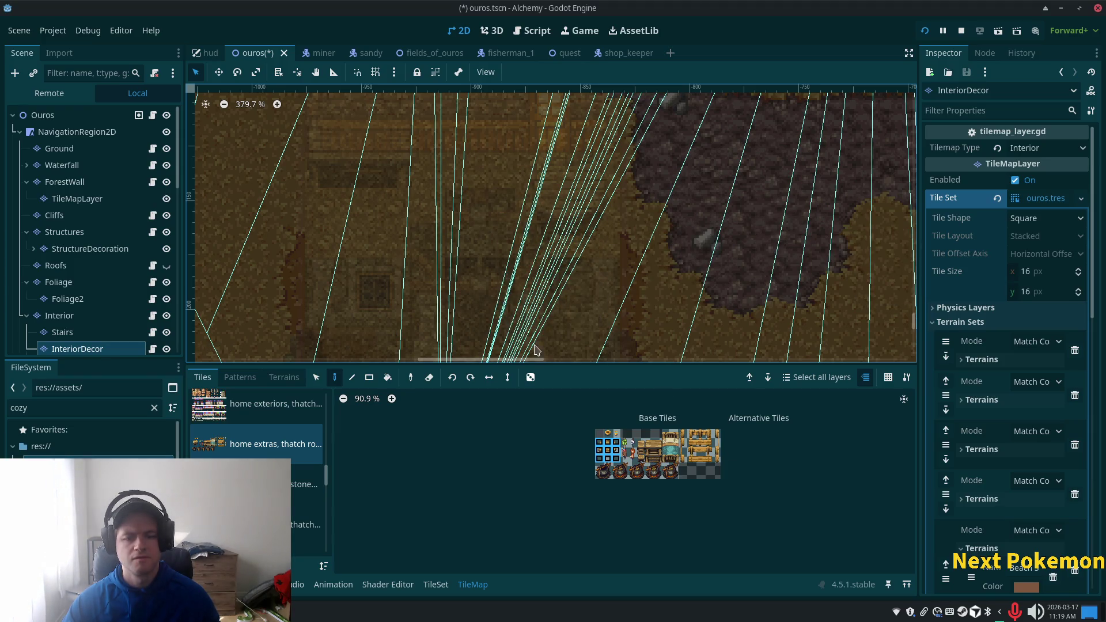
Step: Scroll the tile source list up to the cozy furnishings entries
{"action": "scroll", "coordinate": [256, 449], "scroll_direction": "up", "scroll_amount": 1}
{"action": "scroll", "coordinate": [257, 460], "scroll_direction": "up", "scroll_amount": 2}
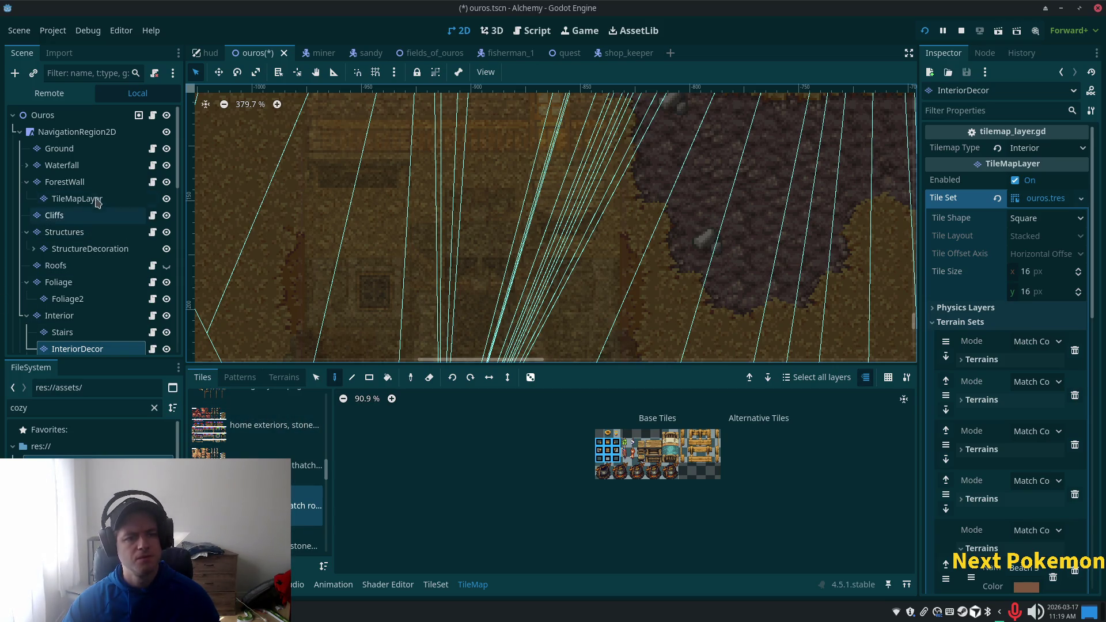
{"action": "left_click_drag", "start_coordinate": [326, 470], "coordinate": [333, 441]}
{"action": "left_click", "coordinate": [311, 435]}
Step: Switch the palette to the cozy furnishings 16x48 furniture sheet
{"action": "left_click", "coordinate": [277, 475]}
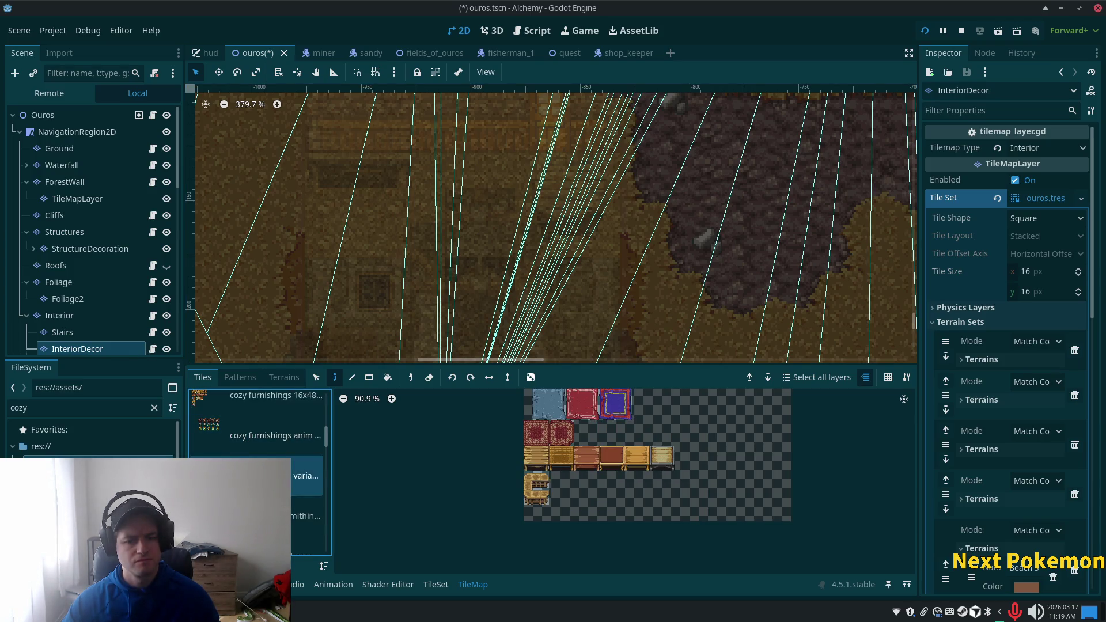
{"action": "scroll", "coordinate": [259, 473], "scroll_direction": "up", "scroll_amount": 2}
{"action": "left_click", "coordinate": [277, 476]}
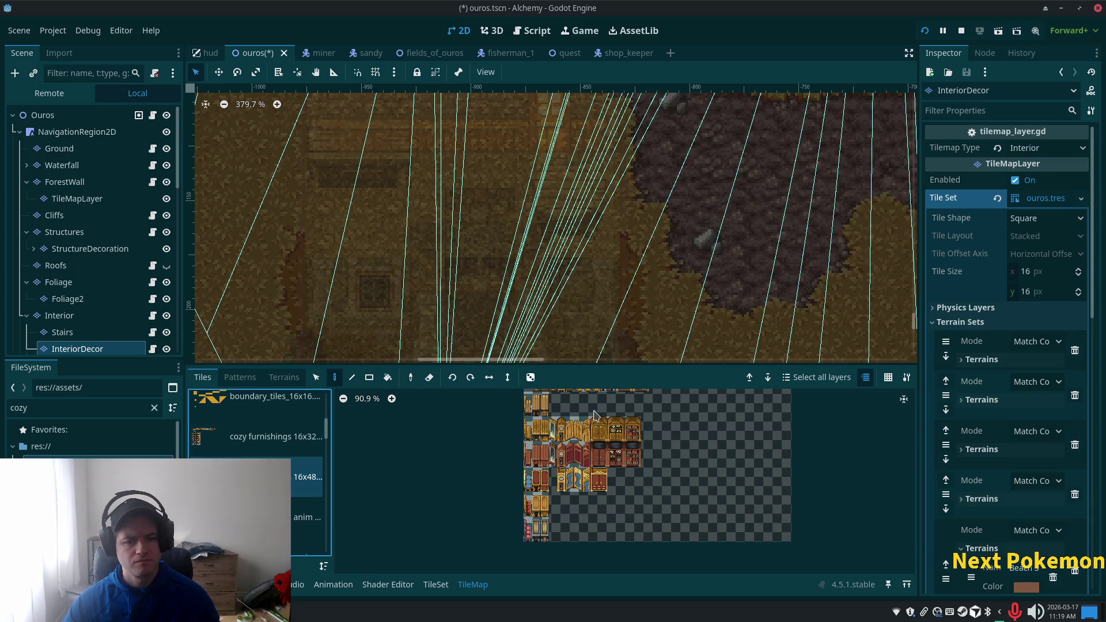
{"action": "left_click", "coordinate": [544, 403]}
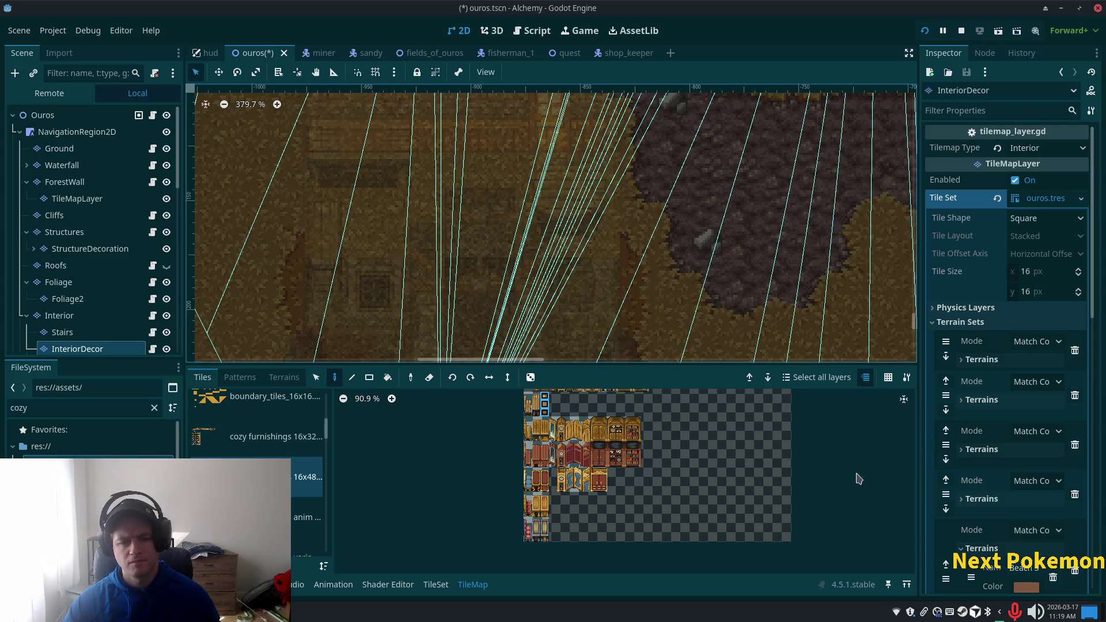
Step: Place the 2x3 bookshelf block on the back wall, then view the whole house from Ouros
{"action": "scroll", "coordinate": [668, 472], "scroll_direction": "up", "scroll_amount": 1}
{"action": "scroll", "coordinate": [668, 504], "scroll_direction": "up", "scroll_amount": 9}
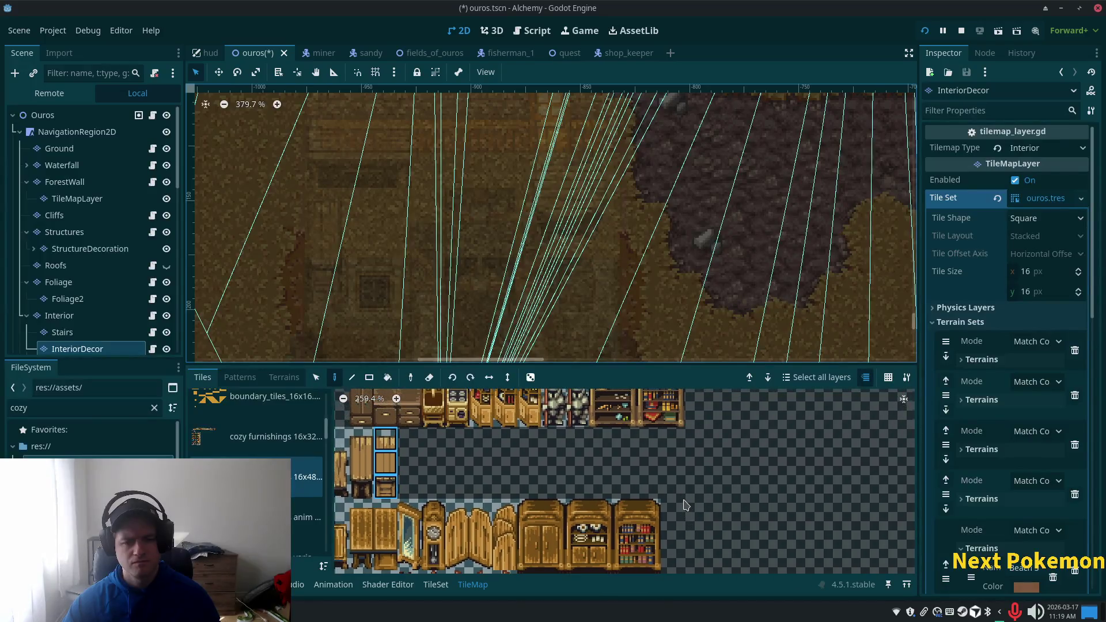
{"action": "scroll", "coordinate": [685, 518], "scroll_direction": "up", "scroll_amount": 2}
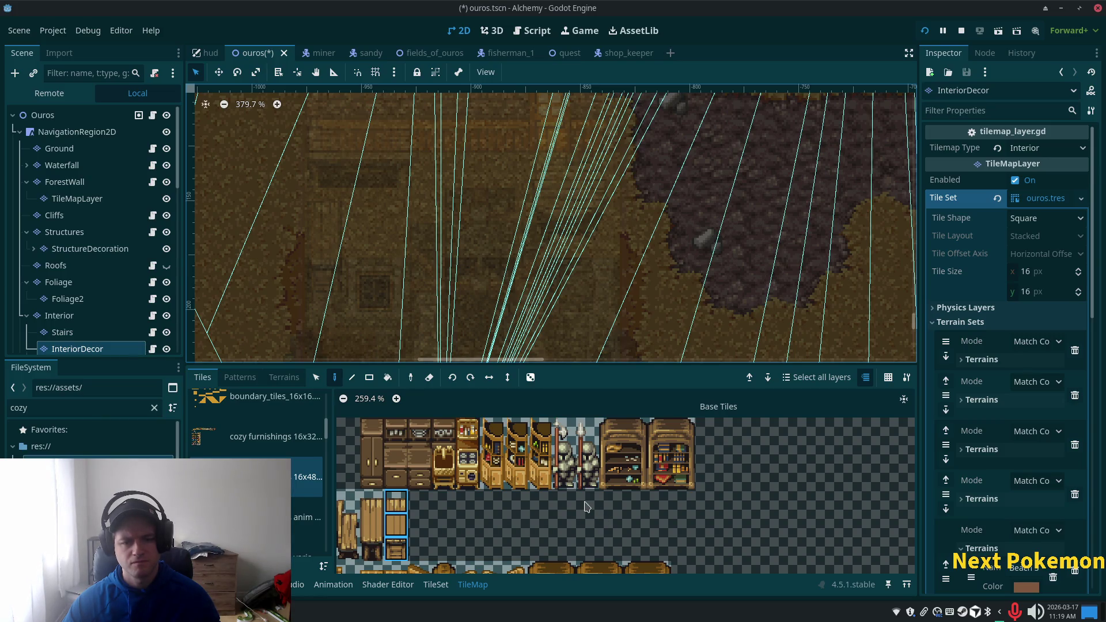
{"action": "scroll", "coordinate": [585, 507], "scroll_direction": "down", "scroll_amount": 10}
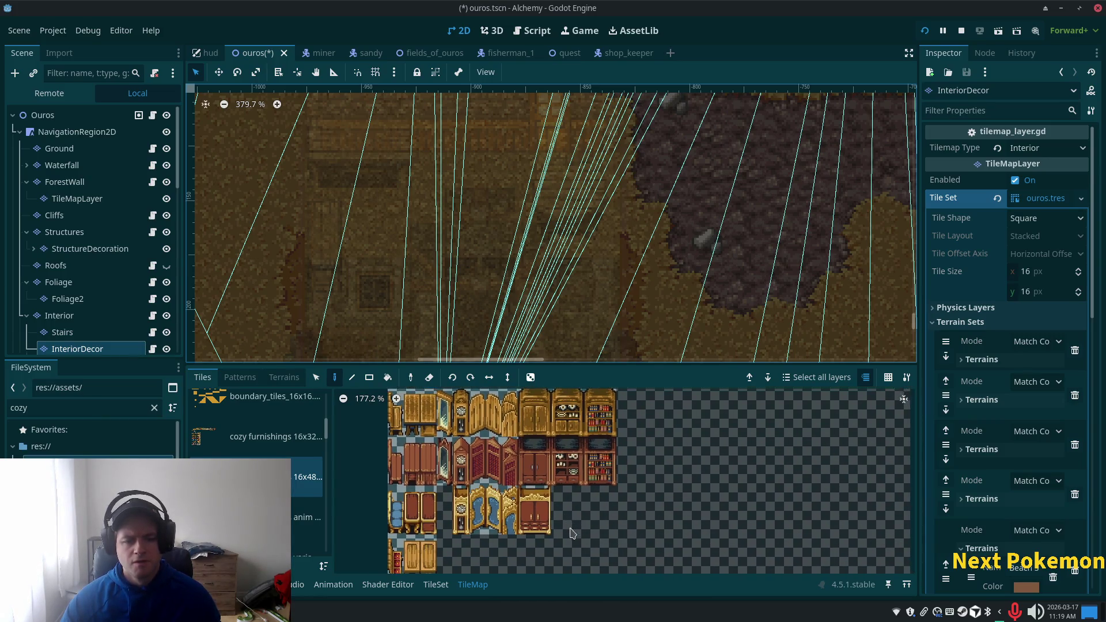
{"action": "scroll", "coordinate": [572, 532], "scroll_direction": "down", "scroll_amount": 2}
{"action": "scroll", "coordinate": [614, 527], "scroll_direction": "up", "scroll_amount": 2}
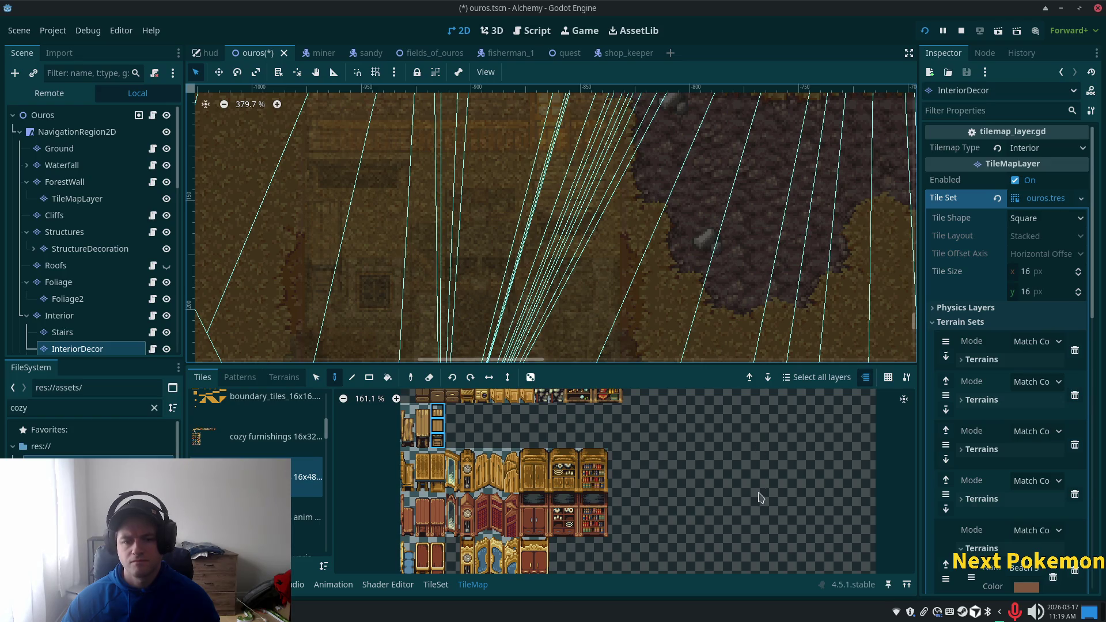
{"action": "scroll", "coordinate": [757, 501], "scroll_direction": "up", "scroll_amount": 2}
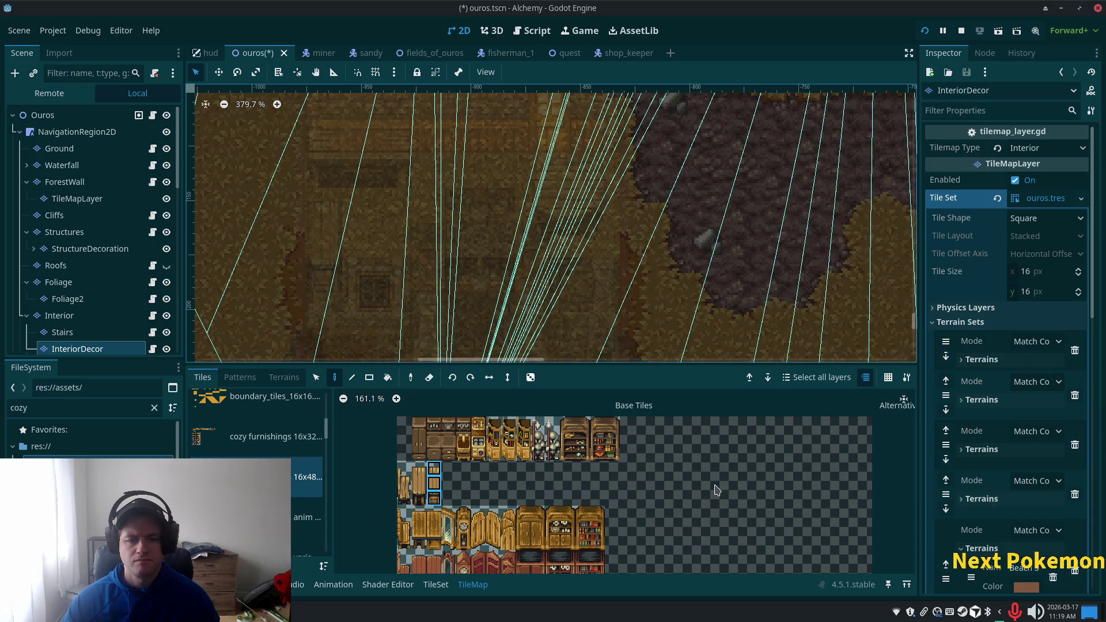
{"action": "scroll", "coordinate": [697, 480], "scroll_direction": "up", "scroll_amount": 4, "text": "ctrl"}
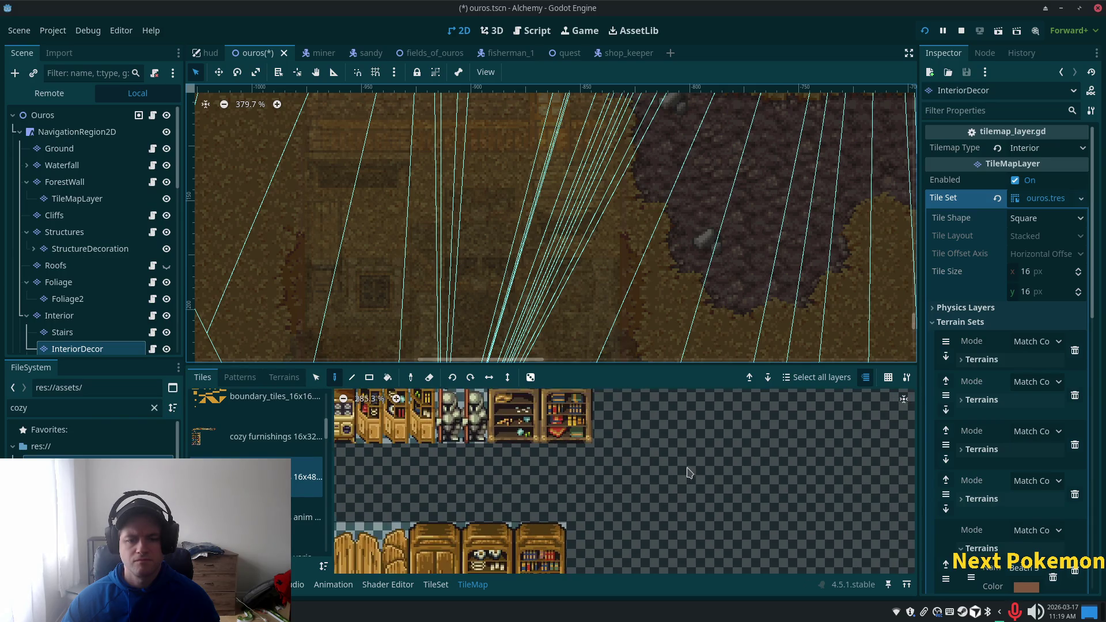
{"action": "left_click_drag", "start_coordinate": [583, 466], "coordinate": [605, 533]}
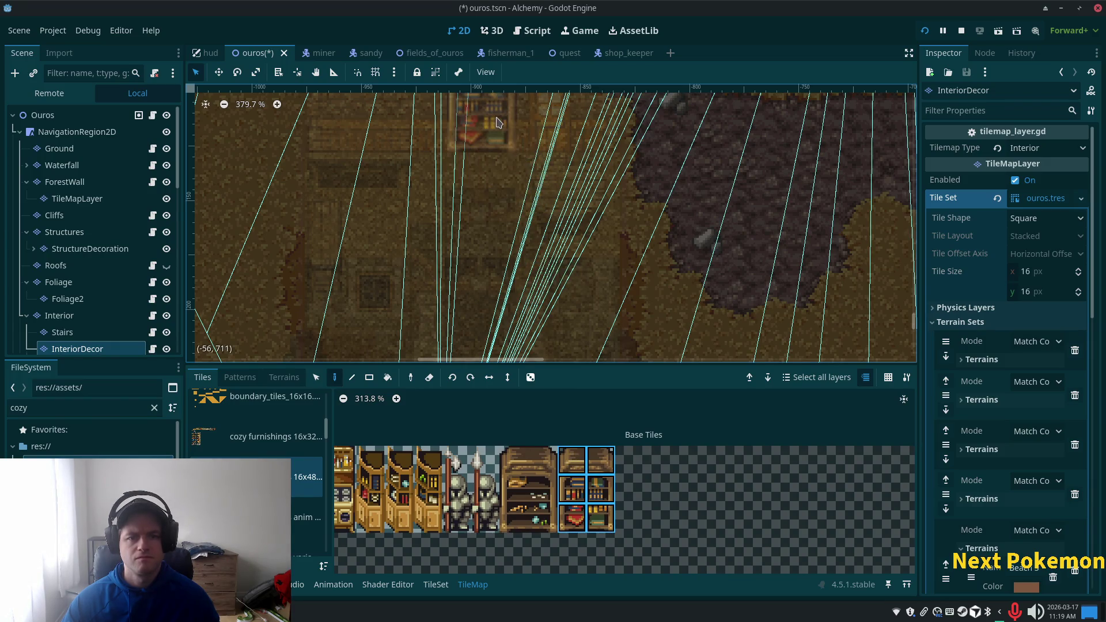
{"action": "left_click_drag", "start_coordinate": [505, 164], "coordinate": [518, 273]}
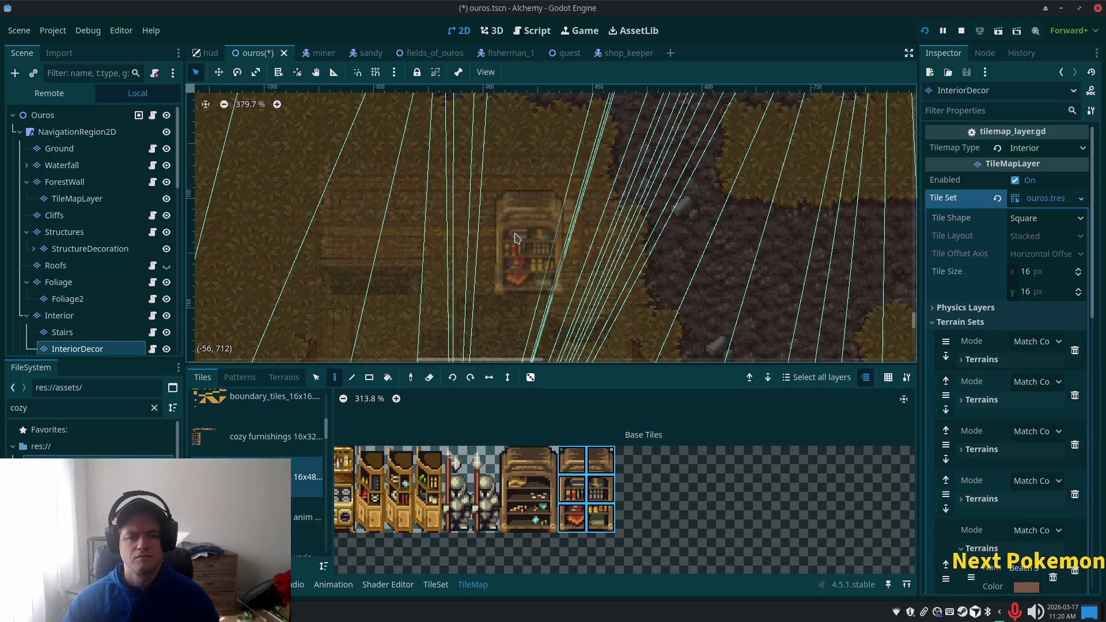
{"action": "left_click", "coordinate": [44, 116]}
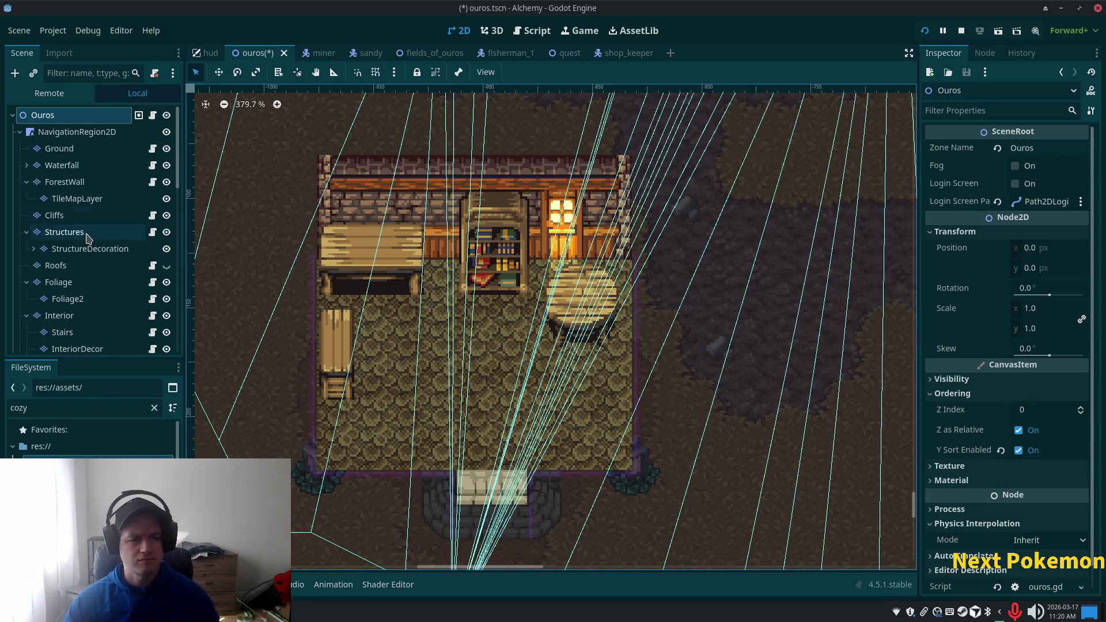
{"action": "scroll", "coordinate": [88, 239], "scroll_direction": "down", "scroll_amount": 3}
Step: With InteriorDecor2 selected, filter FileSystem for 'alch' and open the alchemy gear 16x16 folder
{"action": "left_click", "coordinate": [81, 274]}
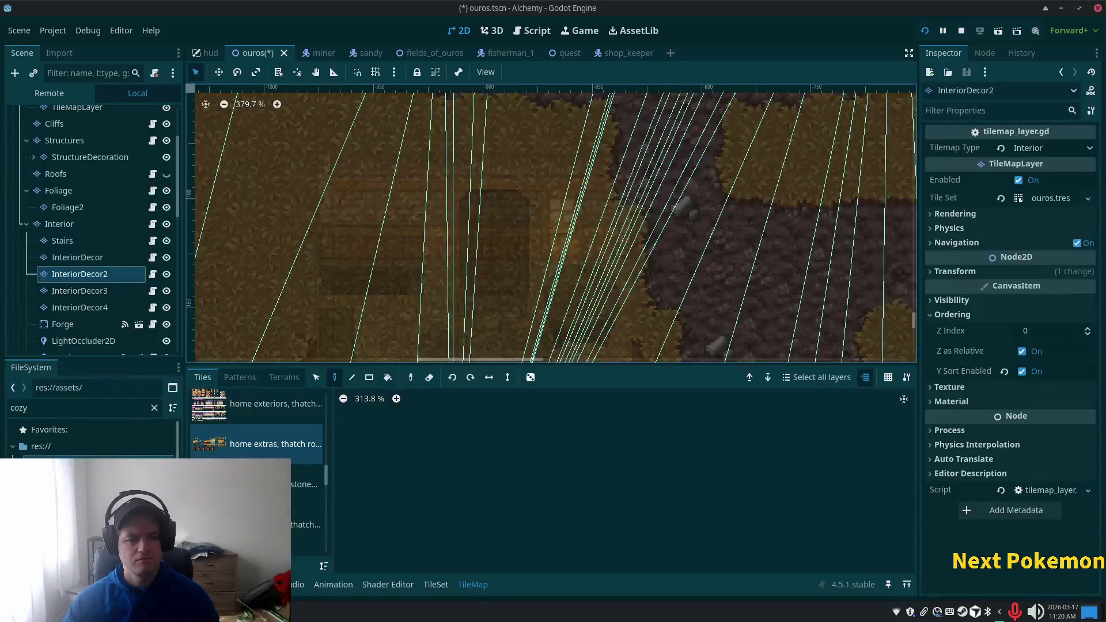
{"action": "left_click", "coordinate": [46, 404]}
{"action": "type", "text": "alch"}
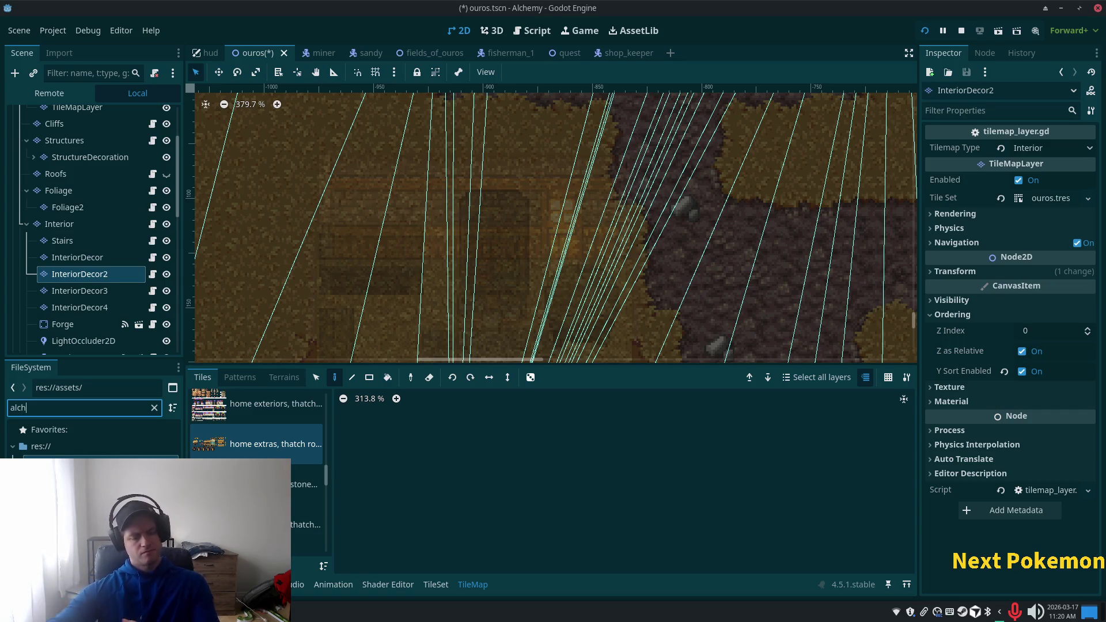
{"action": "left_click", "coordinate": [92, 463]}
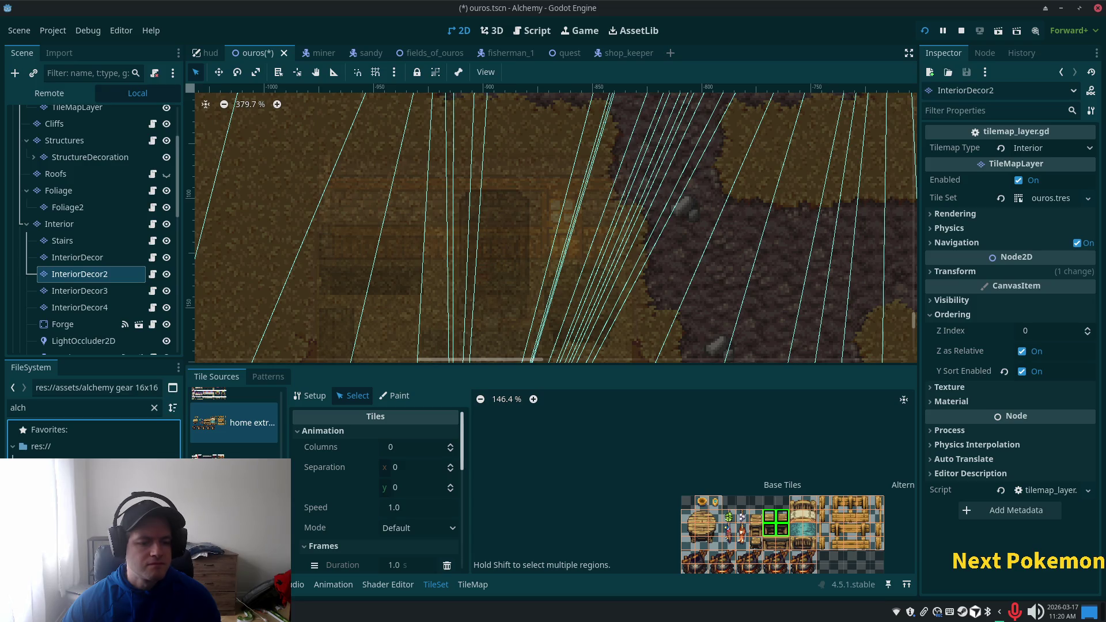
Step: Add the alchemy gear sheets as new tileset atlases and accept Auto Create Tiles
{"action": "left_click_drag", "start_coordinate": [98, 478], "coordinate": [230, 463]}
{"action": "scroll", "coordinate": [233, 426], "scroll_direction": "up", "scroll_amount": 5}
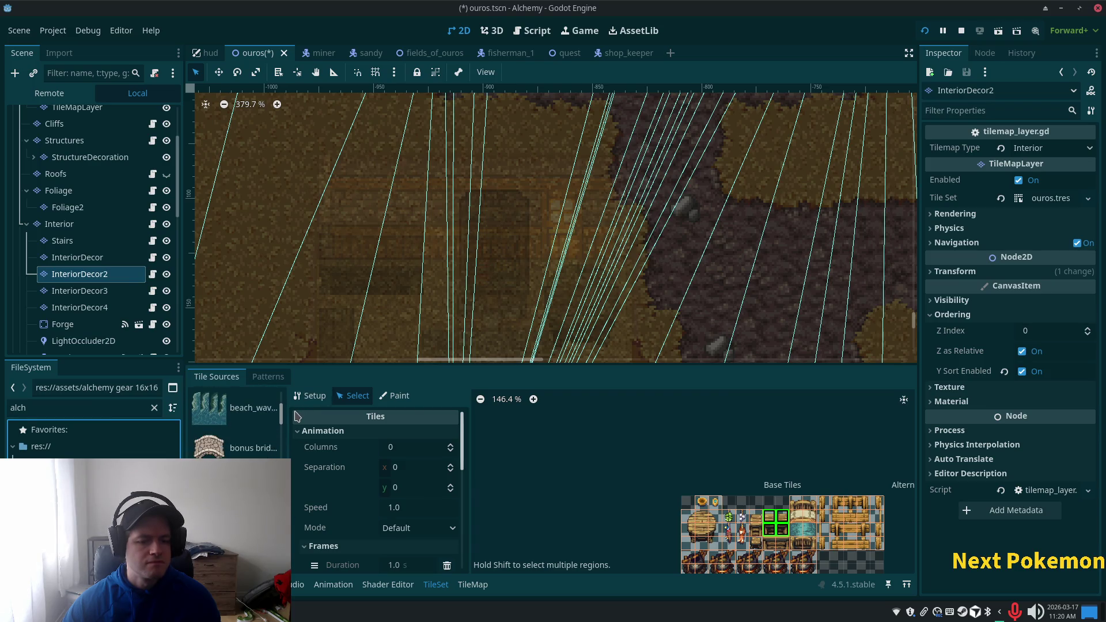
{"action": "mouse_move", "coordinate": [98, 458]}
{"action": "left_mouse_down"}
{"action": "mouse_move", "coordinate": [242, 437]}
{"action": "mouse_move", "coordinate": [242, 426]}
{"action": "left_mouse_up"}
{"action": "left_click", "coordinate": [591, 334]}
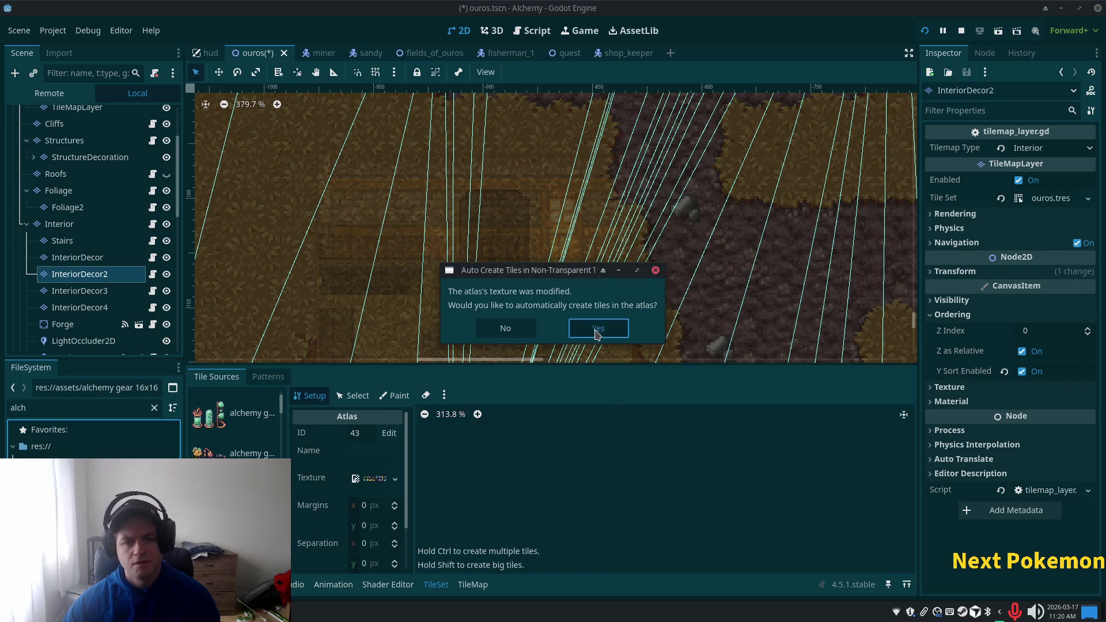
Step: Open the first alchemy gear atlas and extend the alembic tile to two cells tall
{"action": "scroll", "coordinate": [237, 426], "scroll_direction": "down", "scroll_amount": 1}
{"action": "left_click", "coordinate": [231, 401]}
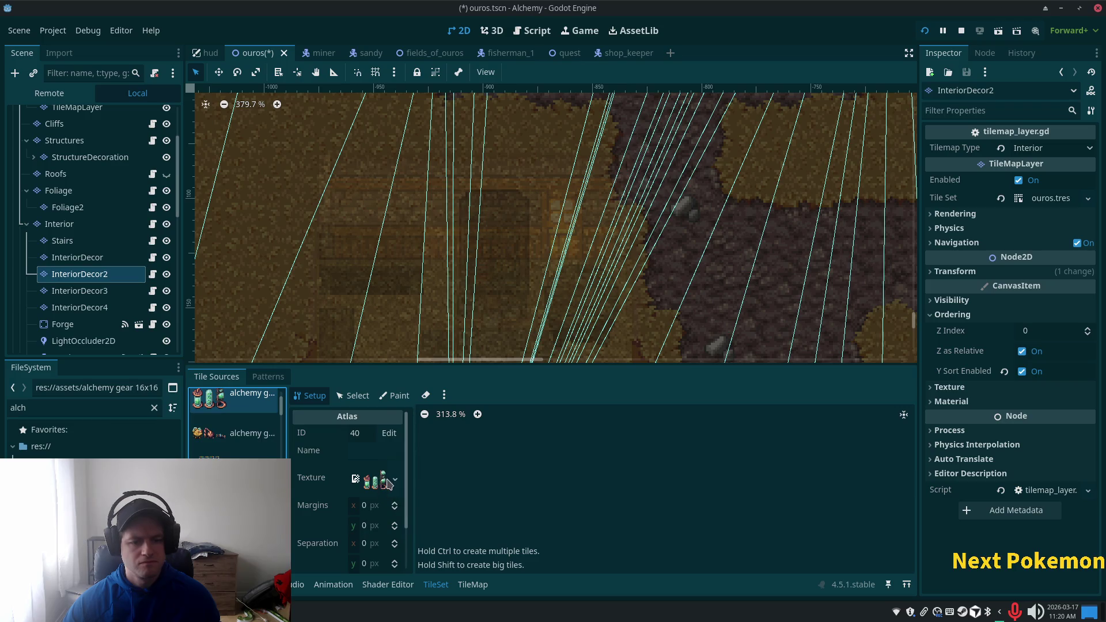
{"action": "scroll", "coordinate": [535, 471], "scroll_direction": "down", "scroll_amount": 5}
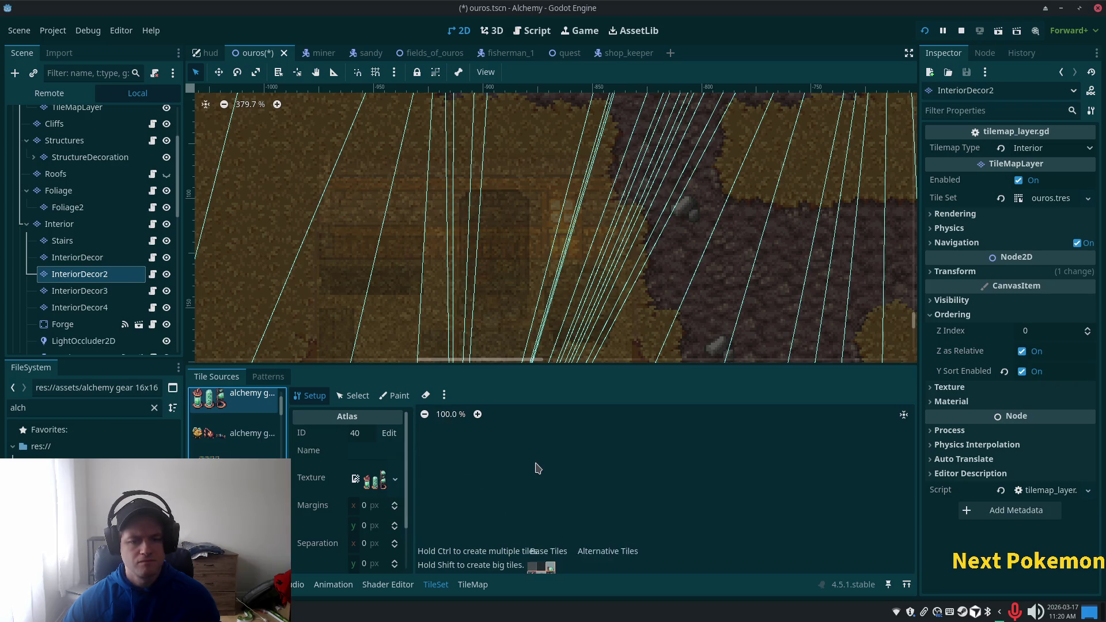
{"action": "scroll", "coordinate": [553, 466], "scroll_direction": "up", "scroll_amount": 2}
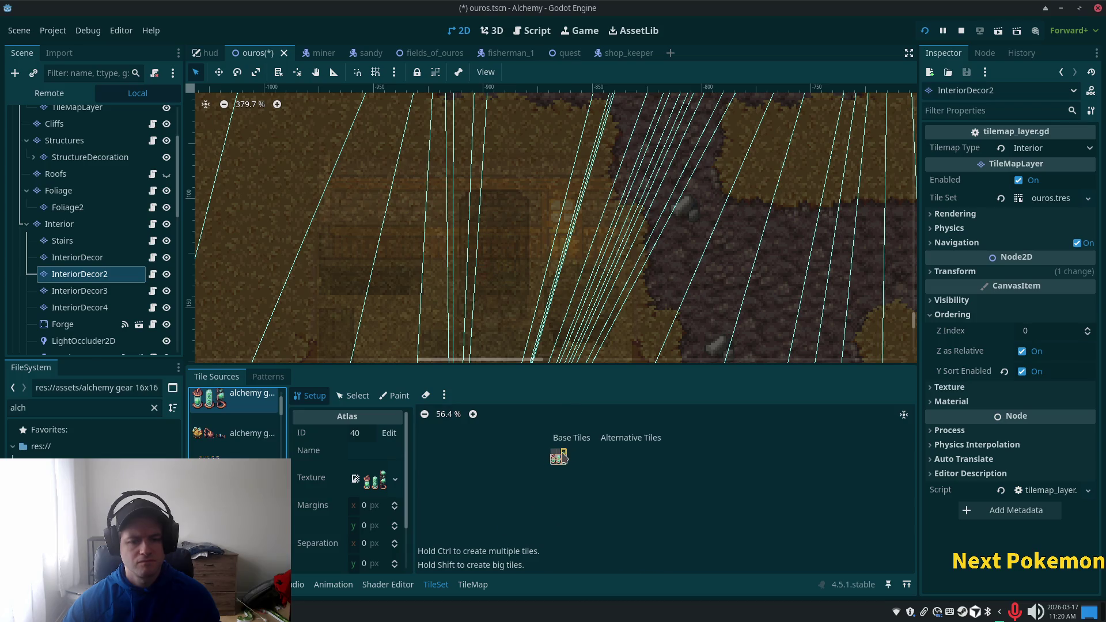
{"action": "scroll", "coordinate": [610, 455], "scroll_direction": "up", "scroll_amount": 5}
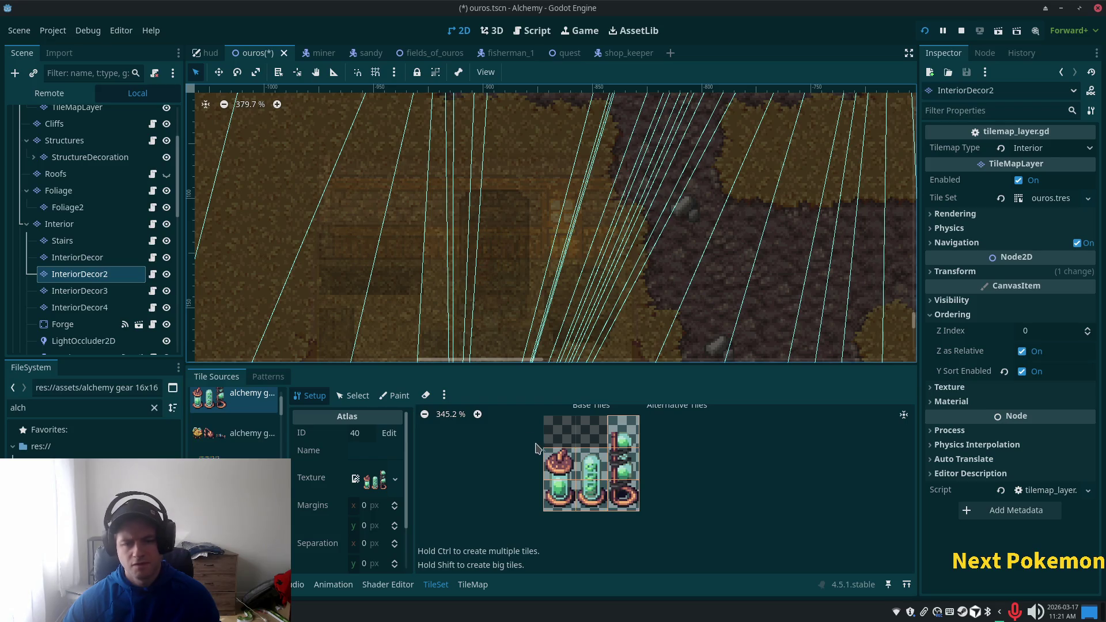
{"action": "left_click_drag", "start_coordinate": [565, 481], "coordinate": [565, 510]}
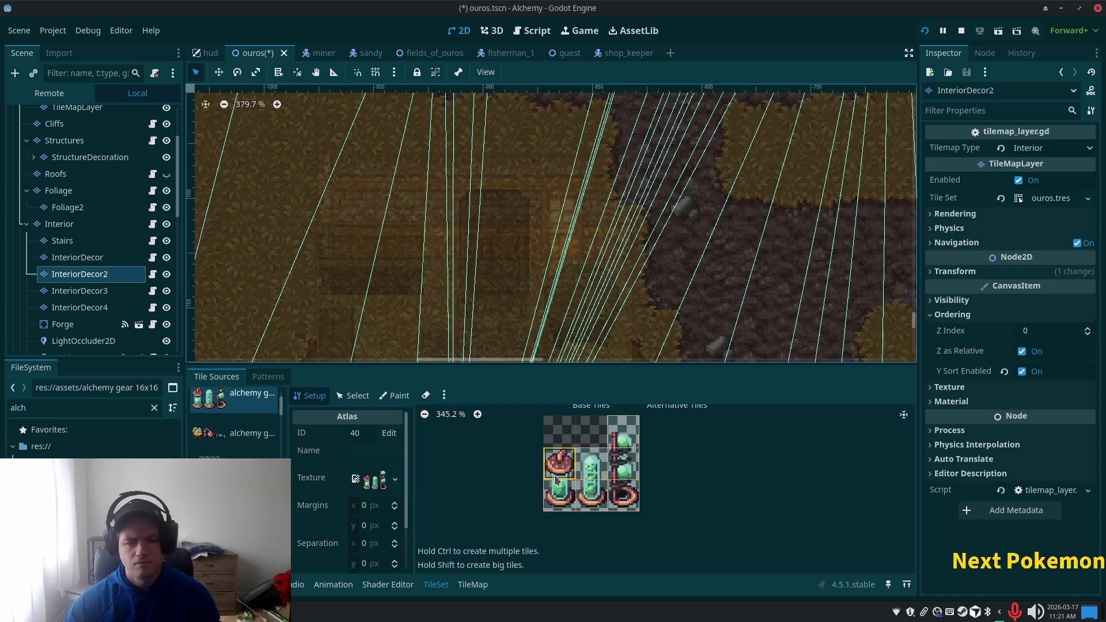
Step: Create two-cell-tall tiles for the bottom jar row and select the three new jars
{"action": "left_click_drag", "start_coordinate": [562, 491], "coordinate": [623, 494]}
{"action": "left_click", "coordinate": [352, 395]}
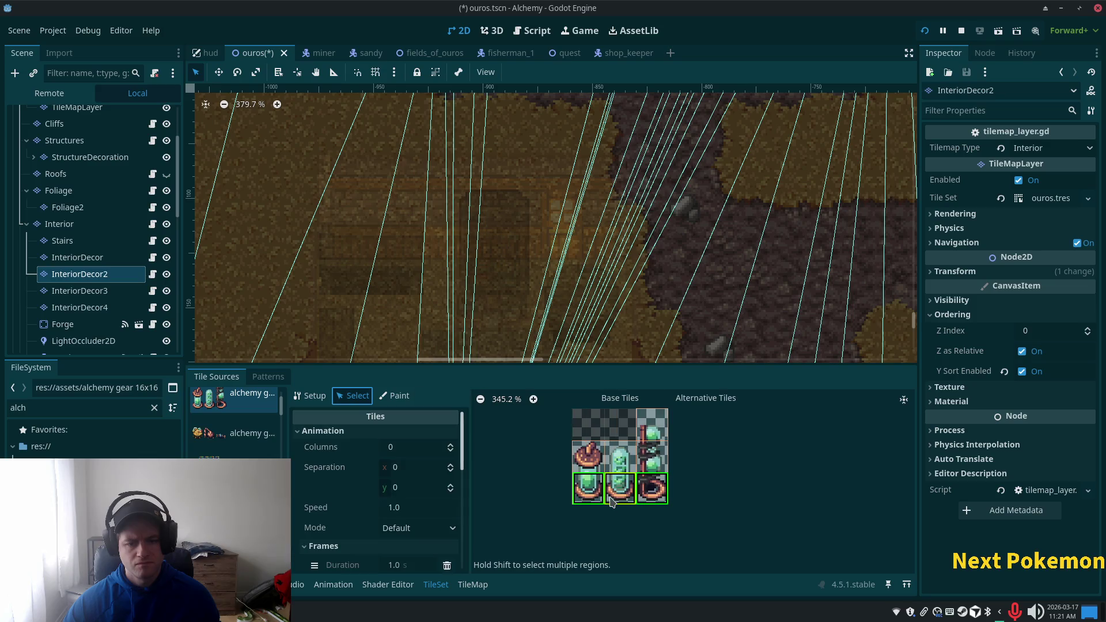
{"action": "scroll", "coordinate": [422, 504], "scroll_direction": "down", "scroll_amount": 5}
{"action": "scroll", "coordinate": [424, 512], "scroll_direction": "down", "scroll_amount": 5}
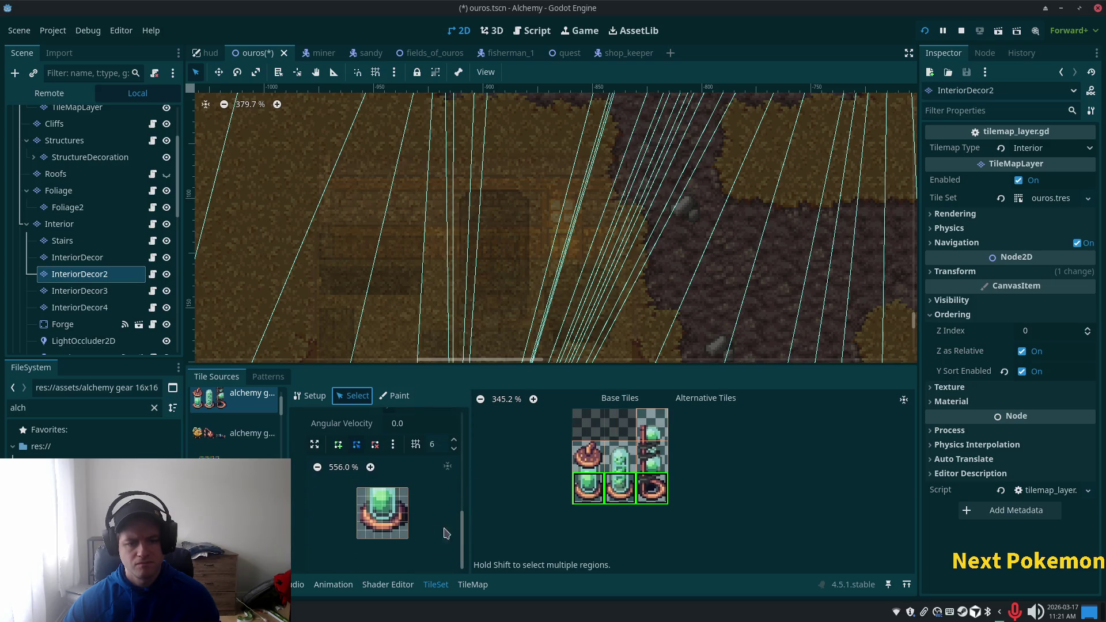
{"action": "left_click", "coordinate": [472, 584]}
Step: Pick the tall green tube tile and bring the whole house into view from Ouros
{"action": "mouse_move", "coordinate": [532, 456]}
{"action": "left_mouse_down"}
{"action": "mouse_move", "coordinate": [541, 485]}
{"action": "mouse_move", "coordinate": [567, 487]}
{"action": "left_mouse_up"}
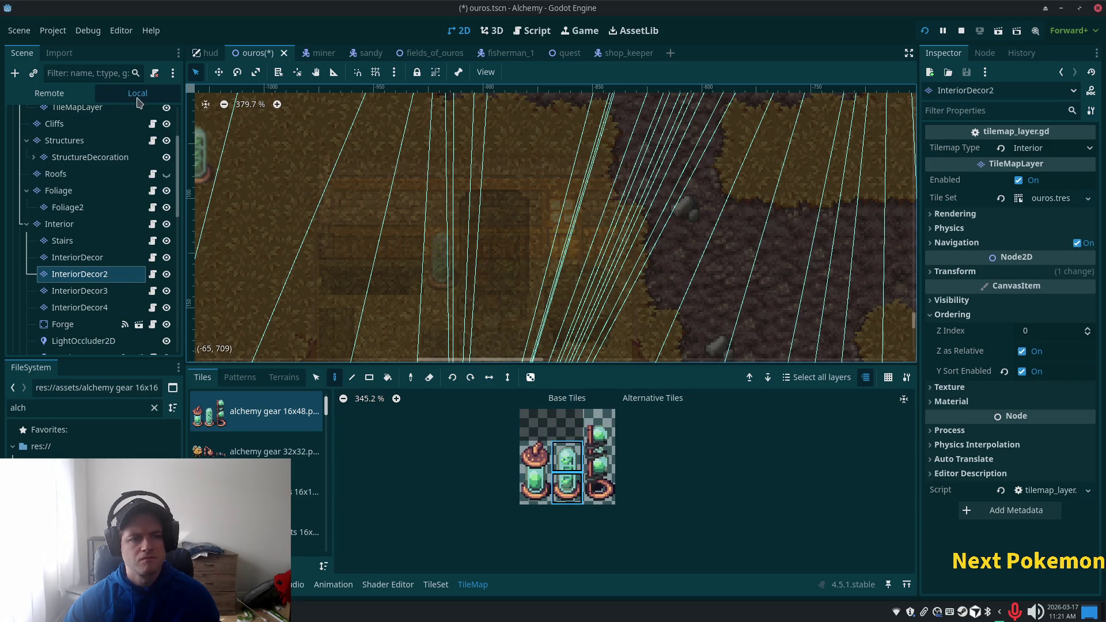
{"action": "scroll", "coordinate": [75, 201], "scroll_direction": "up", "scroll_amount": 5}
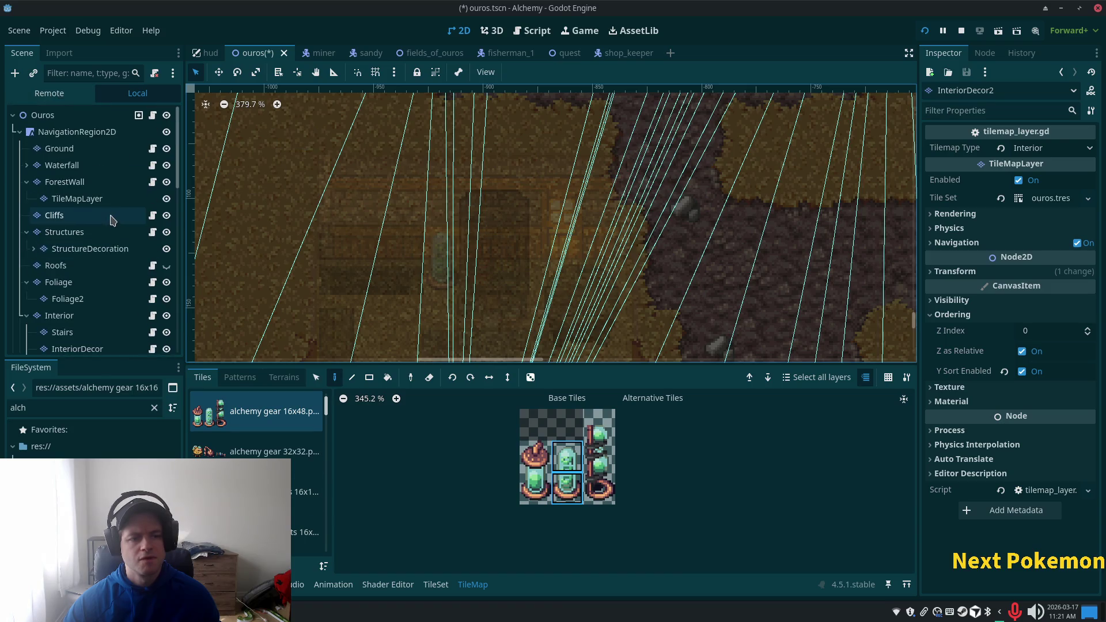
{"action": "left_click", "coordinate": [43, 115]}
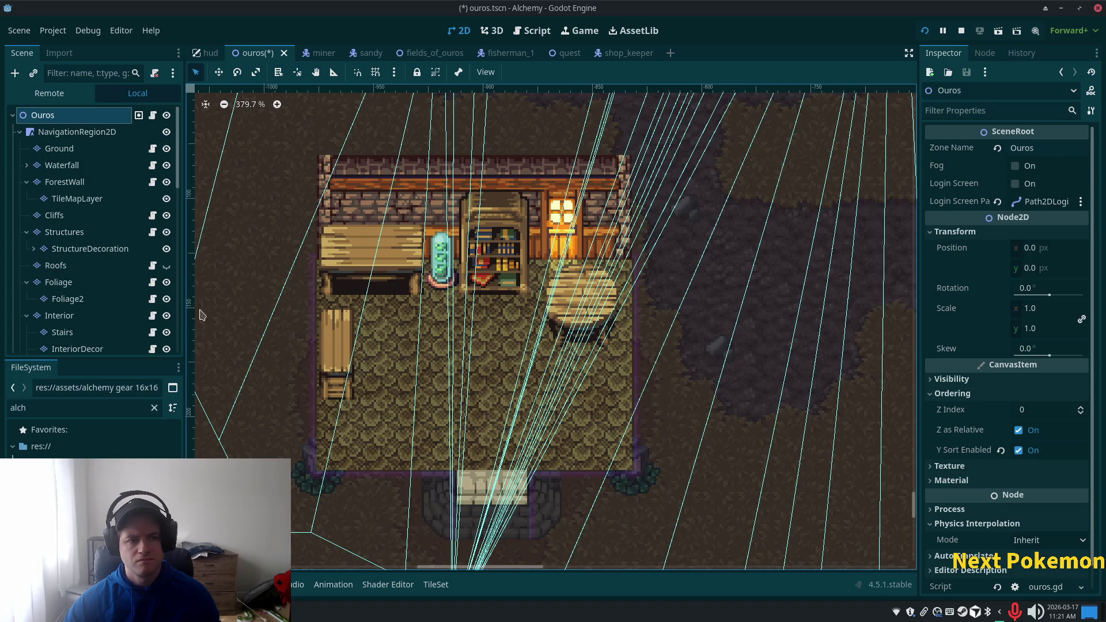
{"action": "scroll", "coordinate": [86, 311], "scroll_direction": "down", "scroll_amount": 4}
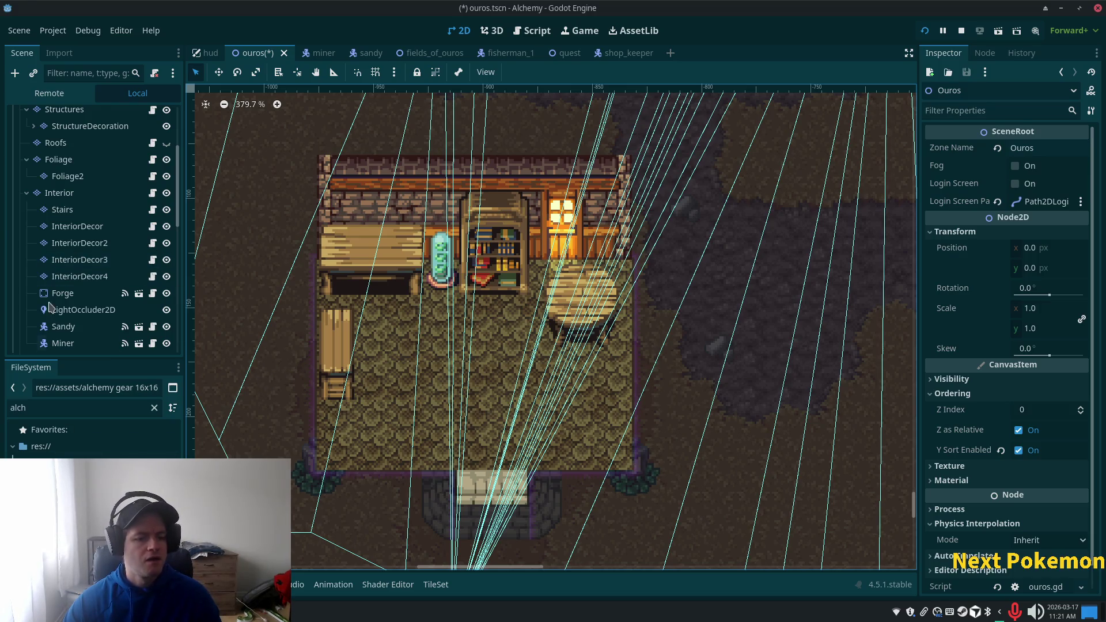
Step: Select the InteriorDecor2 layer and switch its palette to the alchemy gear 32x32 source
{"action": "scroll", "coordinate": [41, 202], "scroll_direction": "up", "scroll_amount": 3}
{"action": "scroll", "coordinate": [41, 203], "scroll_direction": "down", "scroll_amount": 5}
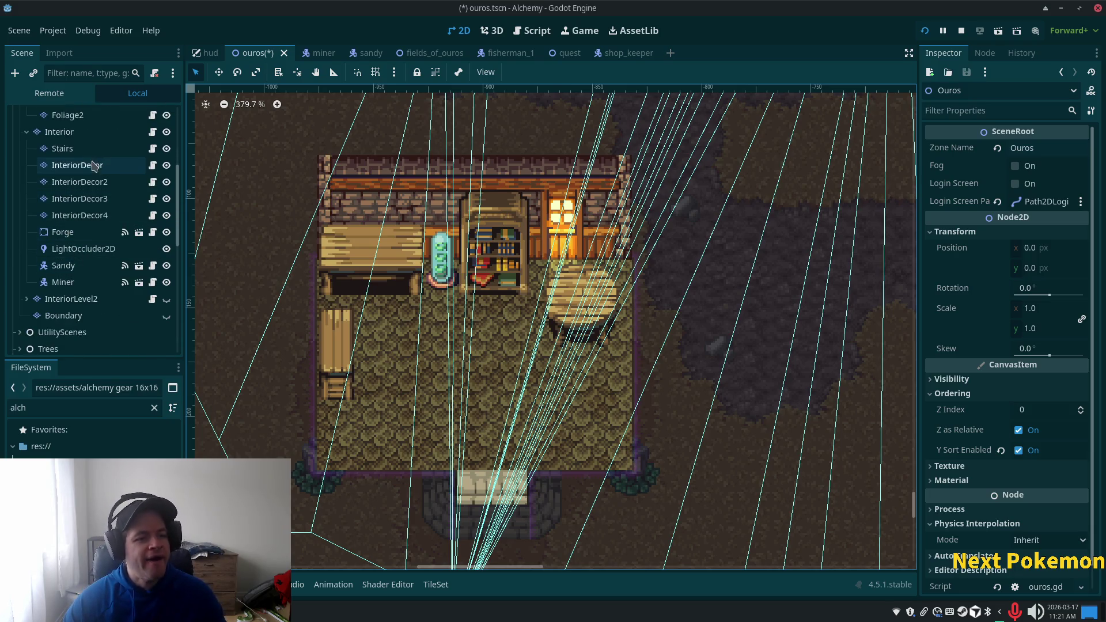
{"action": "left_click", "coordinate": [94, 181]}
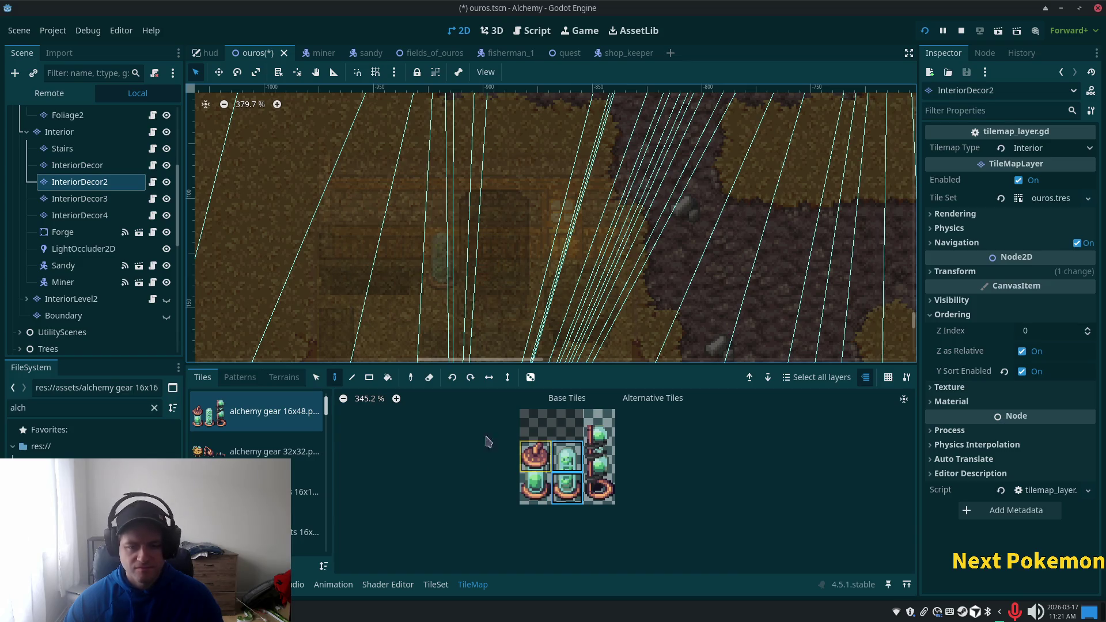
{"action": "left_click", "coordinate": [547, 480]}
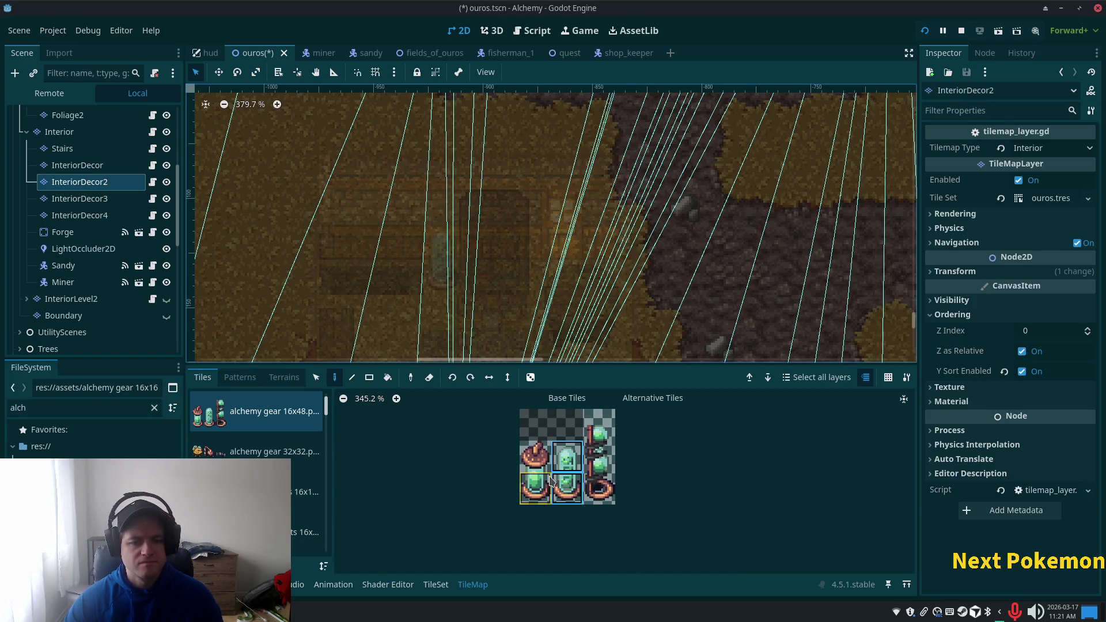
{"action": "left_click", "coordinate": [541, 463]}
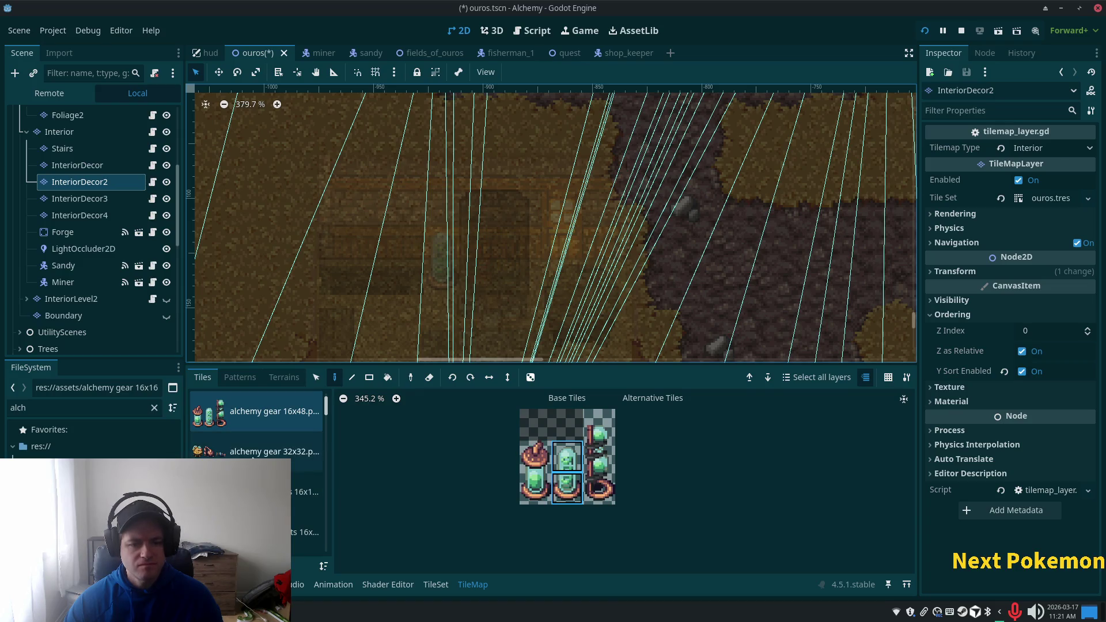
{"action": "left_click", "coordinate": [245, 451]}
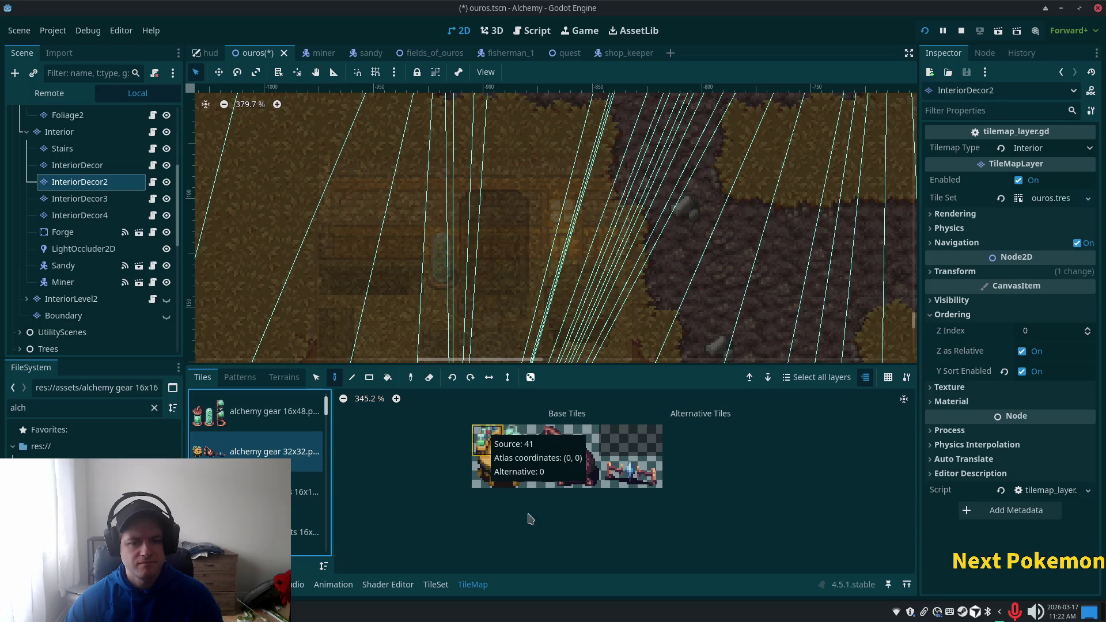
Step: Pick the 2x2 alchemy table tiles from the 32x32 atlas and pan to the room's left floor
{"action": "left_click_drag", "start_coordinate": [486, 440], "coordinate": [518, 472]}
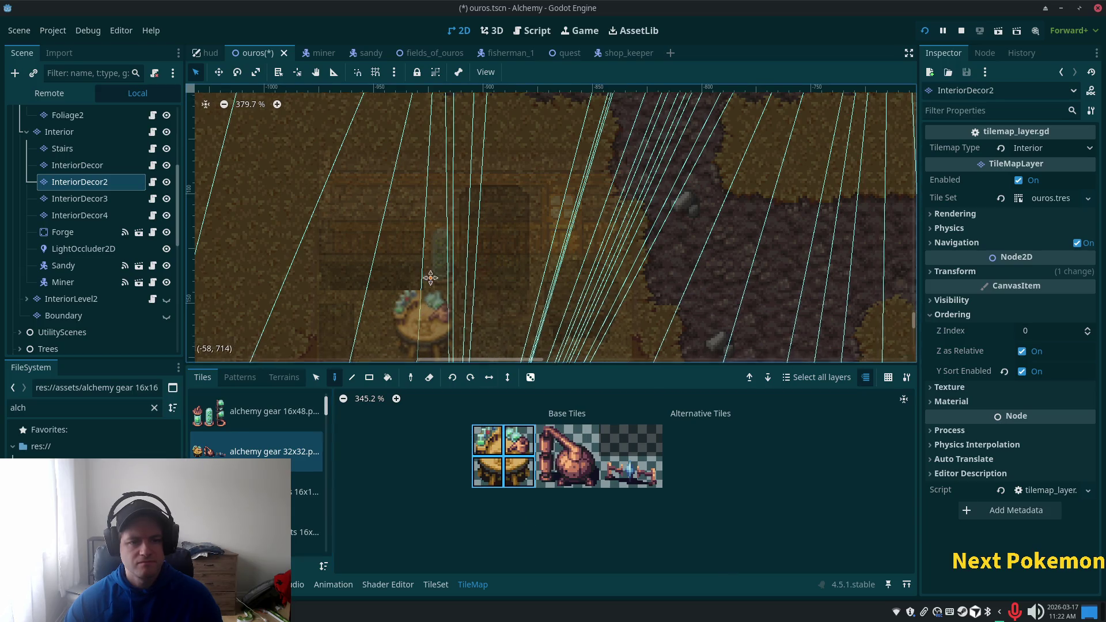
{"action": "scroll", "coordinate": [429, 288], "scroll_direction": "down", "scroll_amount": 3}
{"action": "scroll", "coordinate": [429, 288], "scroll_direction": "left", "scroll_amount": 1}
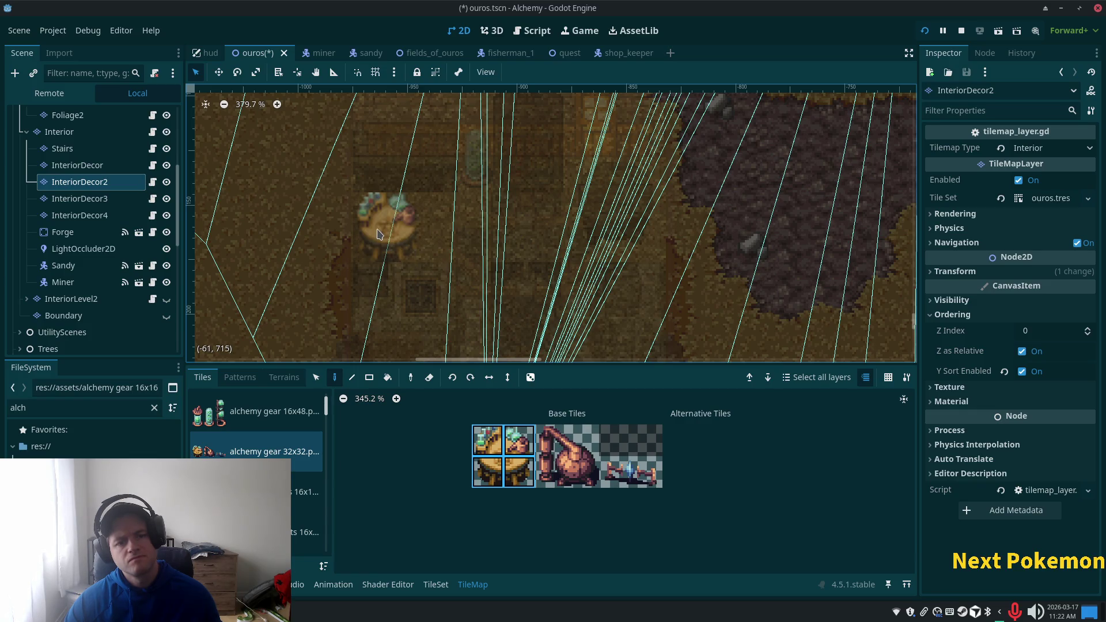
{"action": "scroll", "coordinate": [561, 488], "scroll_direction": "up", "scroll_amount": 2}
{"action": "scroll", "coordinate": [560, 488], "scroll_direction": "down", "scroll_amount": 1}
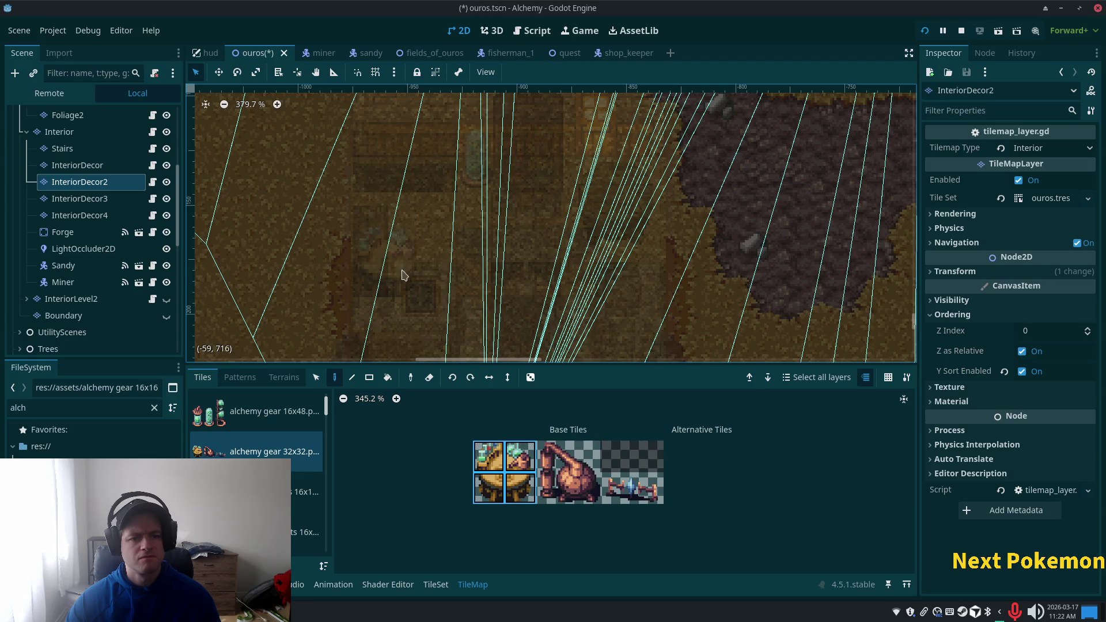
Step: Select InteriorDecor, then the Ouros root to close the TileMap panel and review the alchemy table
{"action": "left_click", "coordinate": [81, 165]}
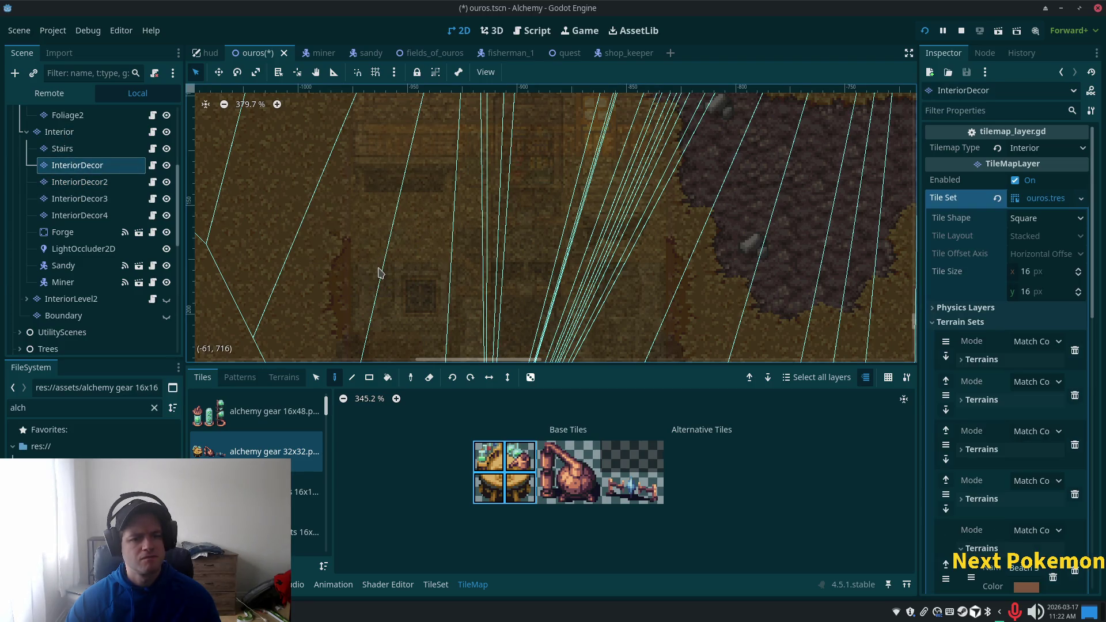
{"action": "scroll", "coordinate": [63, 118], "scroll_direction": "up", "scroll_amount": 5}
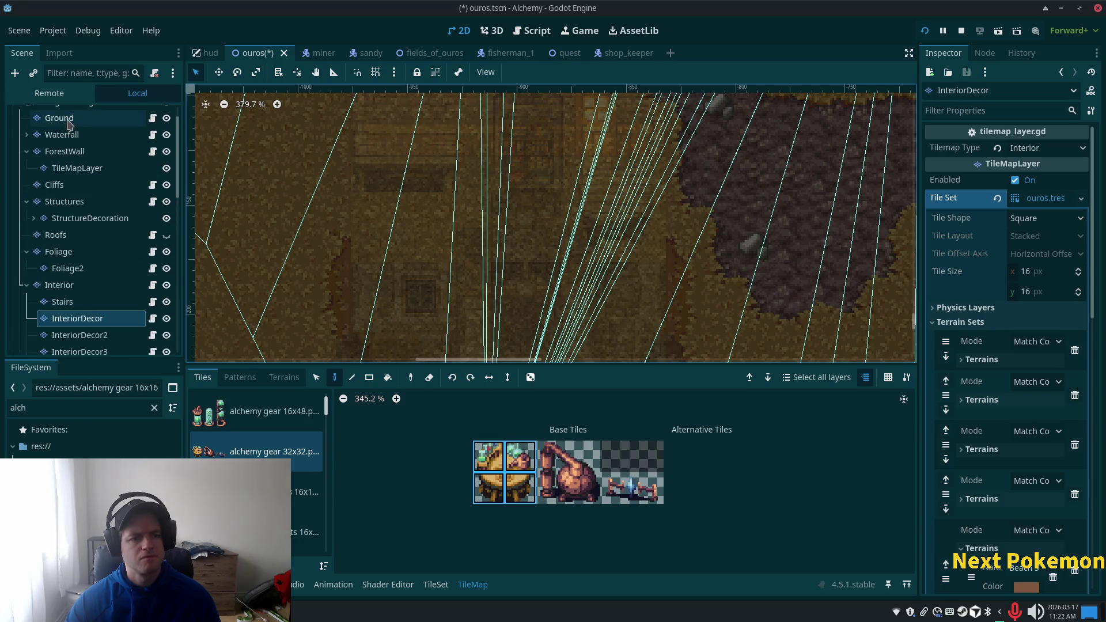
{"action": "left_click", "coordinate": [69, 118]}
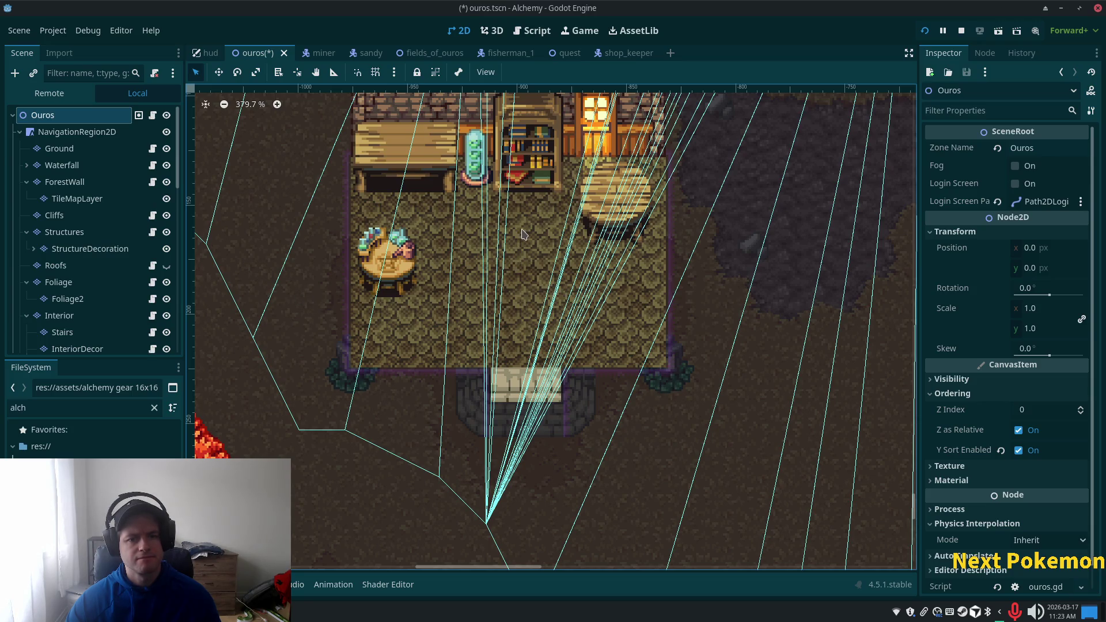
{"action": "scroll", "coordinate": [523, 233], "scroll_direction": "up", "scroll_amount": 2}
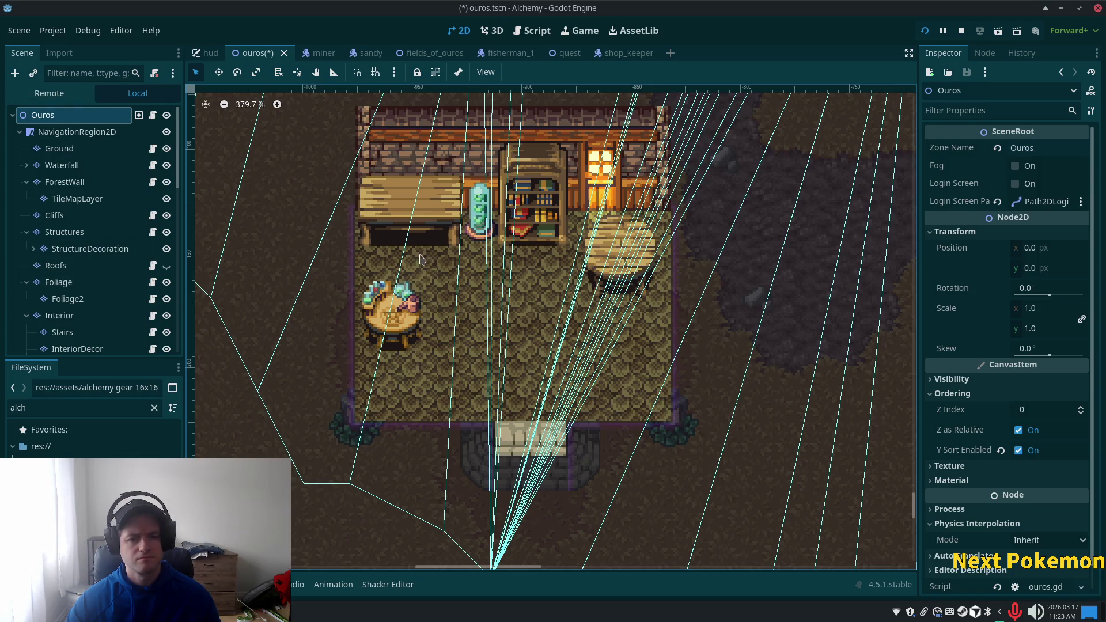
{"action": "scroll", "coordinate": [86, 276], "scroll_direction": "down", "scroll_amount": 5}
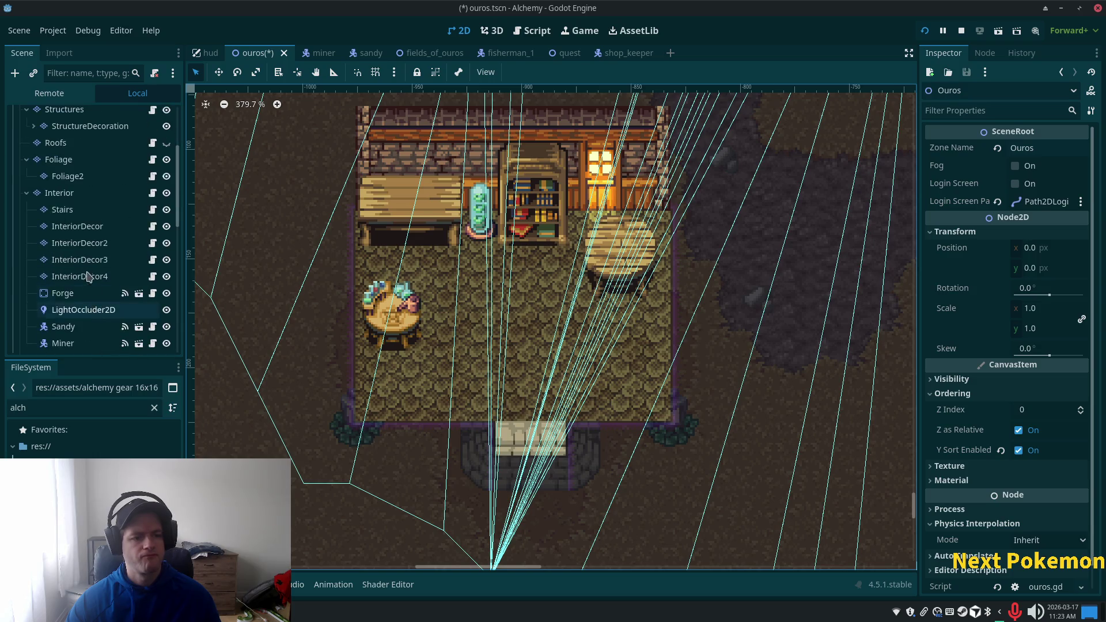
{"action": "left_click", "coordinate": [80, 243]}
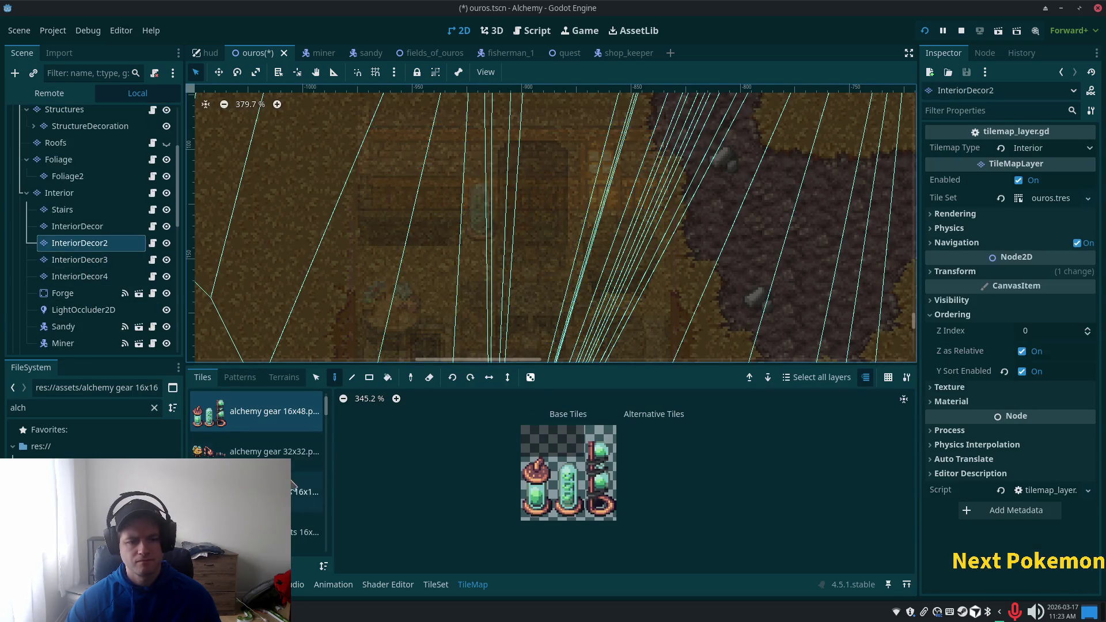
{"action": "left_click", "coordinate": [221, 455]}
{"action": "left_click_drag", "start_coordinate": [544, 457], "coordinate": [577, 481]}
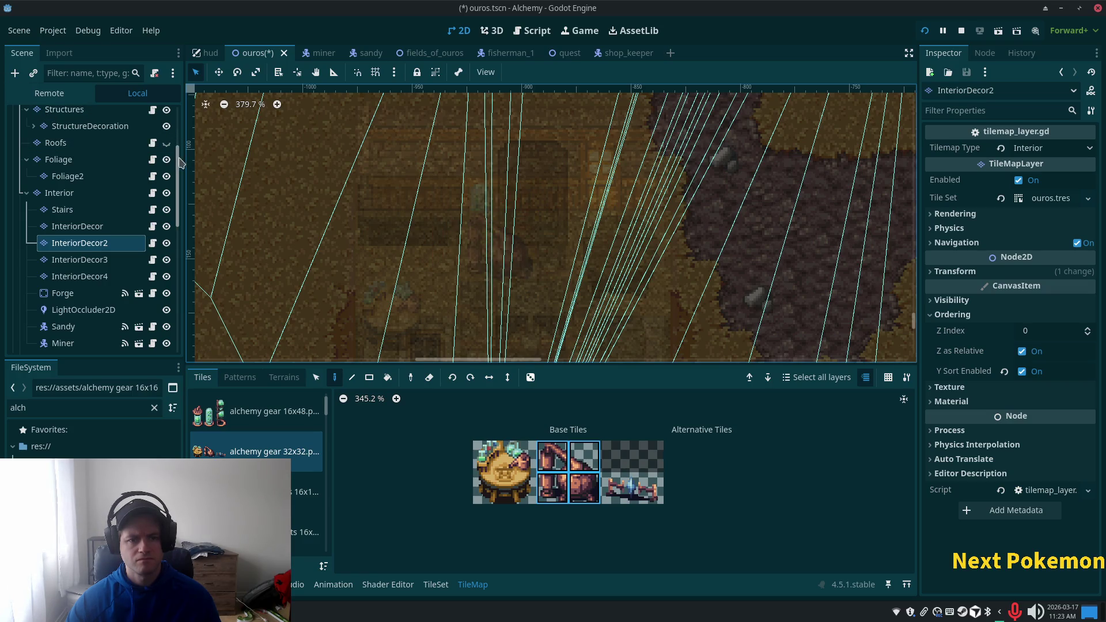
{"action": "scroll", "coordinate": [92, 172], "scroll_direction": "up", "scroll_amount": 5}
{"action": "left_click", "coordinate": [92, 118]}
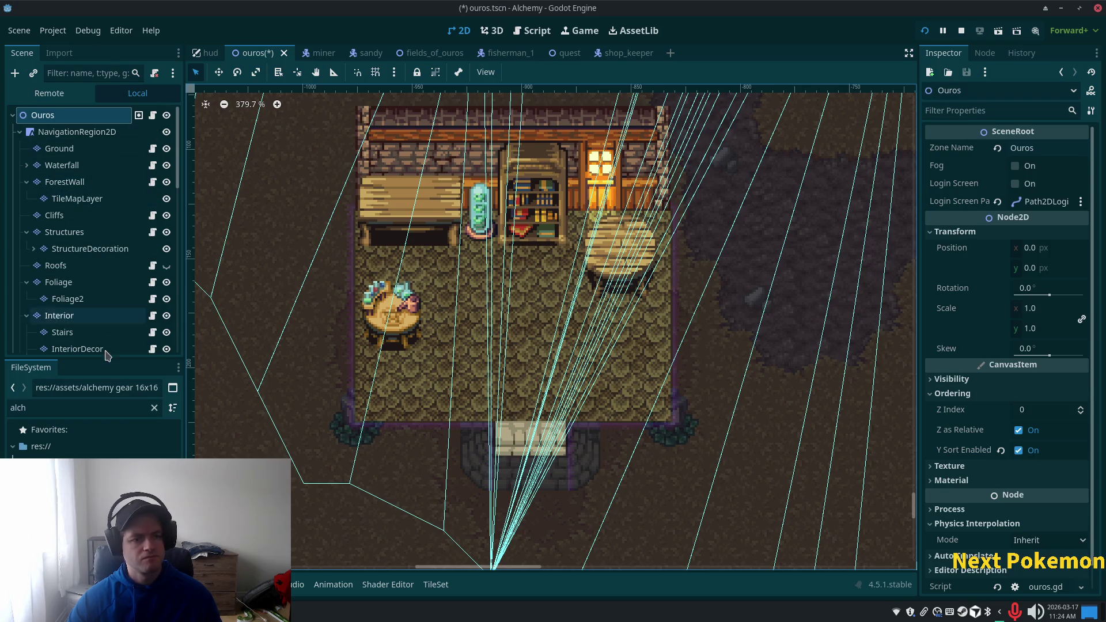
Step: On the InteriorDecor layer, box a block of placed decor tiles and move it two rows down
{"action": "scroll", "coordinate": [96, 300], "scroll_direction": "down", "scroll_amount": 5}
{"action": "left_click", "coordinate": [90, 238]}
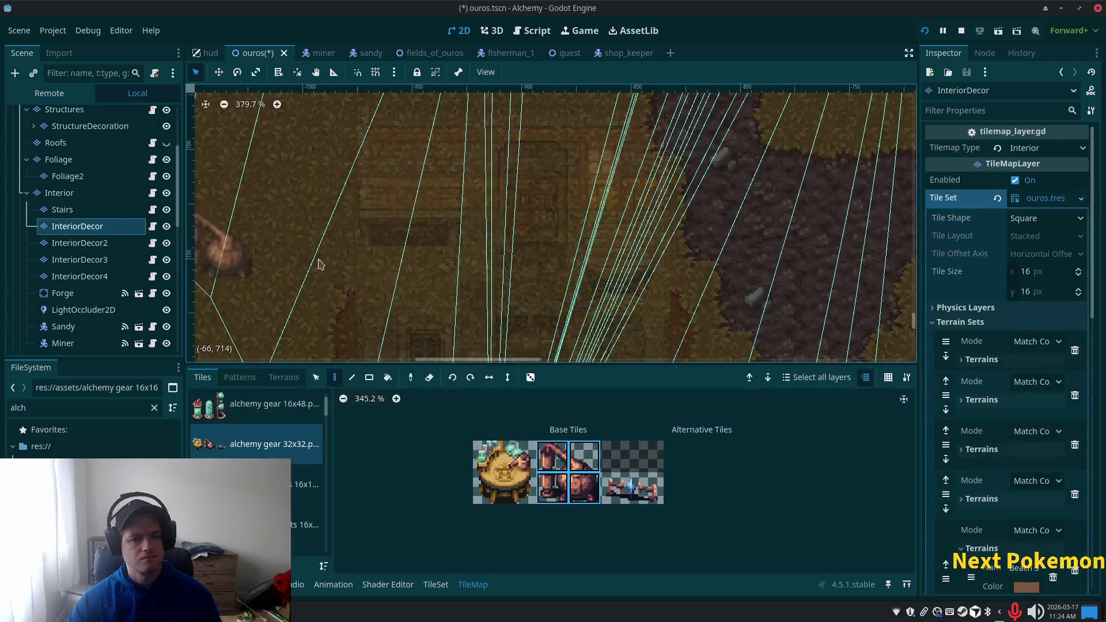
{"action": "left_click_drag", "start_coordinate": [67, 210], "coordinate": [75, 224]}
{"action": "left_click", "coordinate": [75, 226]}
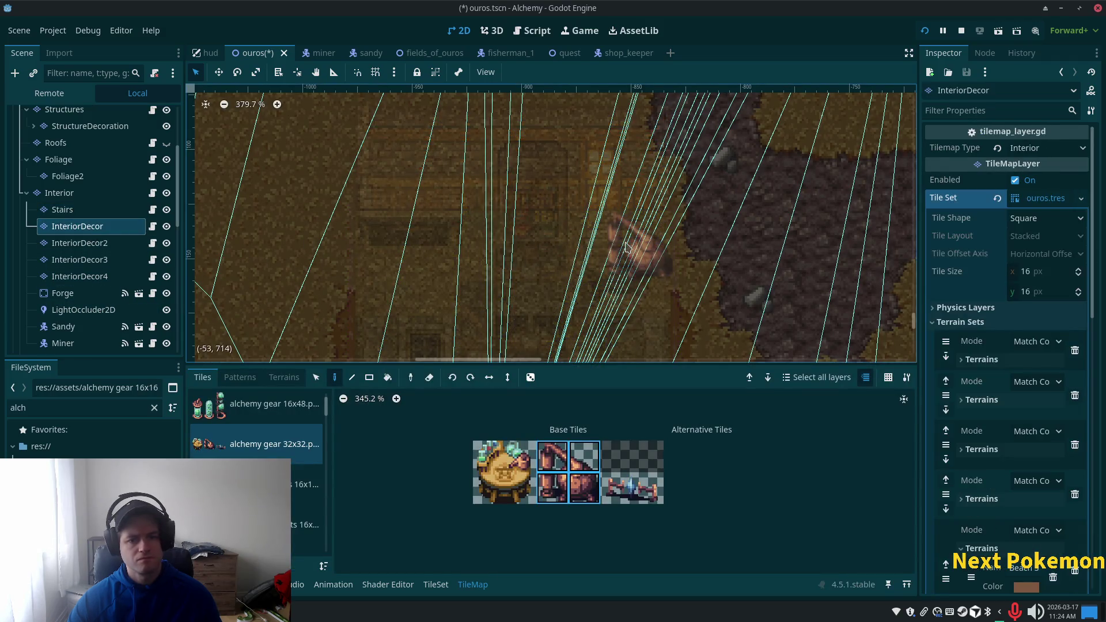
{"action": "left_click", "coordinate": [315, 377]}
{"action": "mouse_move", "coordinate": [600, 240]}
{"action": "left_mouse_down"}
{"action": "mouse_move", "coordinate": [648, 279]}
{"action": "mouse_move", "coordinate": [612, 293]}
{"action": "mouse_move", "coordinate": [650, 299]}
{"action": "mouse_move", "coordinate": [653, 283]}
{"action": "left_mouse_up"}
{"action": "left_click_drag", "start_coordinate": [622, 246], "coordinate": [622, 317]}
Step: Select the bookshelf tiles and shift them a few tiles right along the back wall
{"action": "left_click_drag", "start_coordinate": [509, 156], "coordinate": [559, 234]}
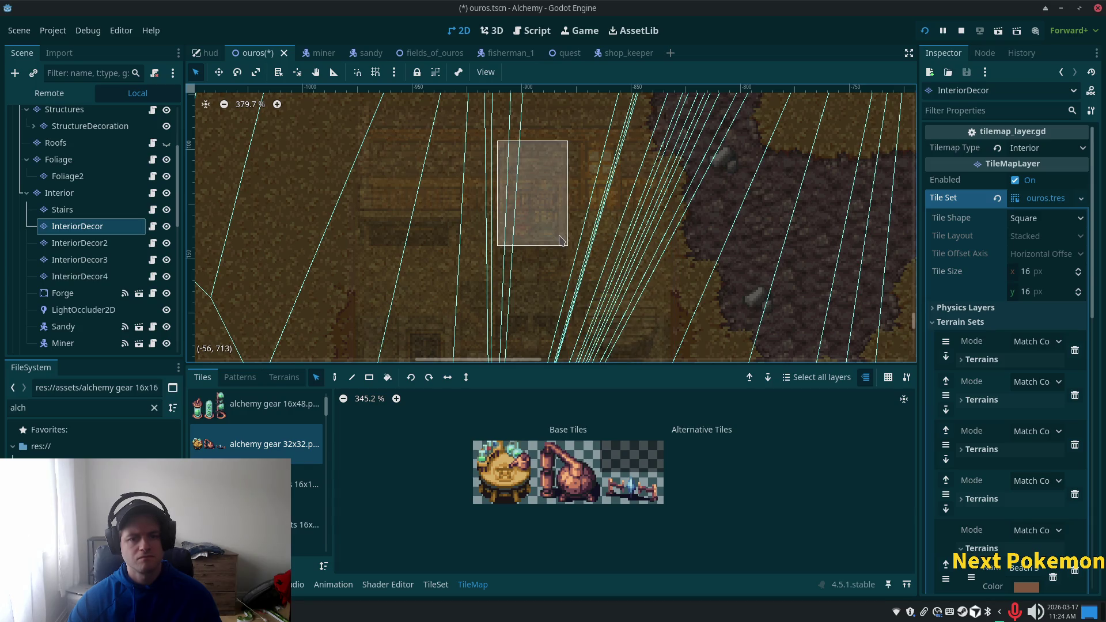
{"action": "mouse_move", "coordinate": [504, 213]}
{"action": "left_mouse_down"}
{"action": "mouse_move", "coordinate": [609, 213]}
{"action": "mouse_move", "coordinate": [569, 209]}
{"action": "left_mouse_up"}
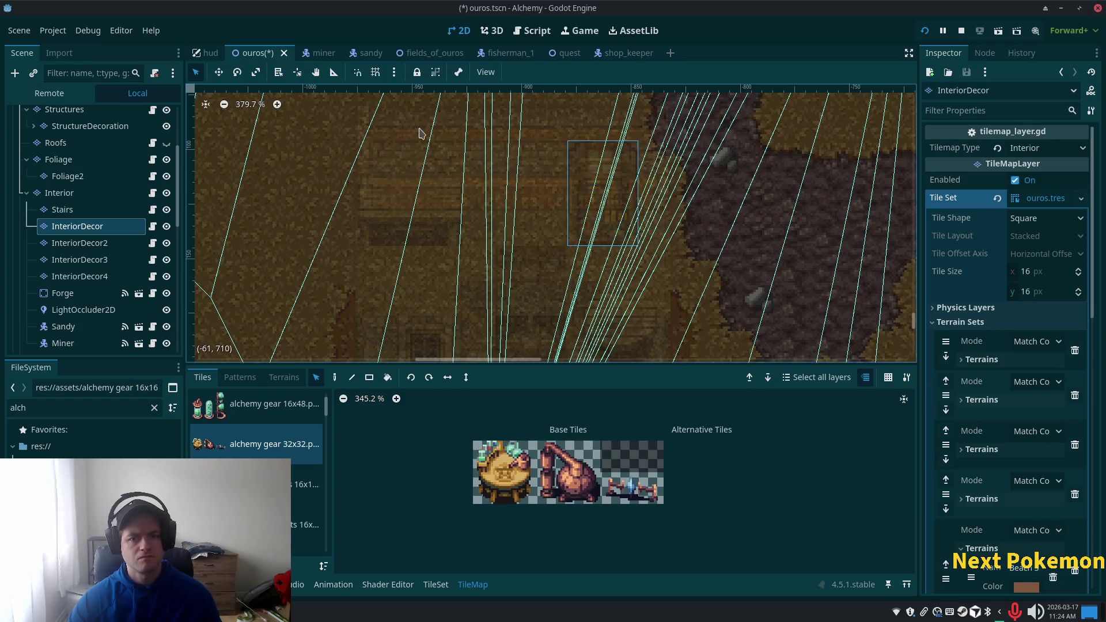
{"action": "left_click", "coordinate": [67, 193]}
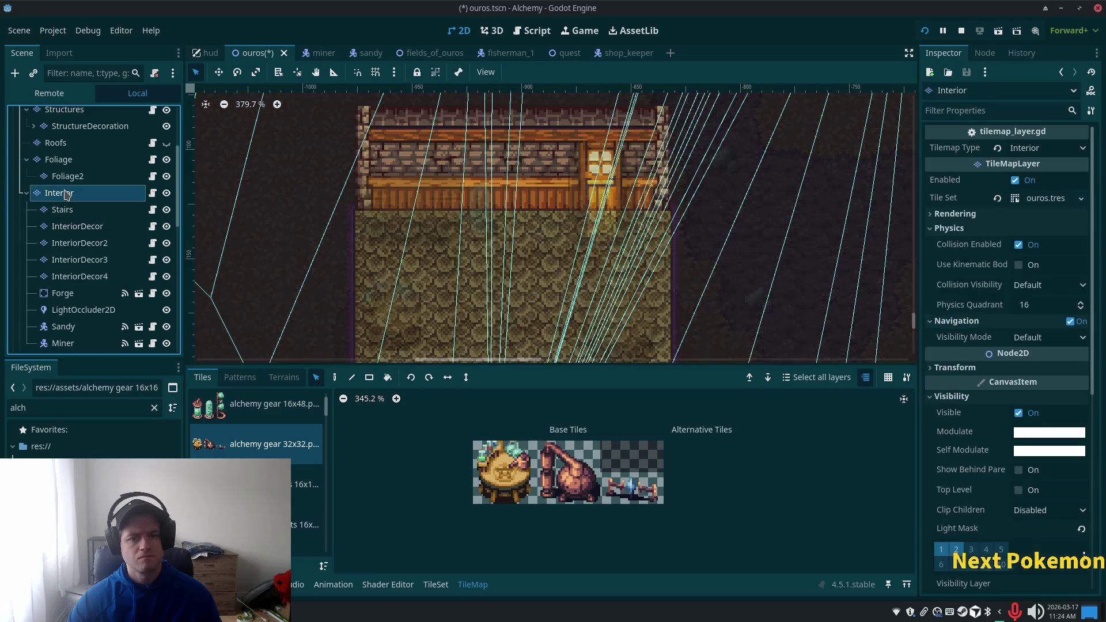
Step: Select the lit window tiles on the Interior layer and stamp a copy to its left
{"action": "left_click_drag", "start_coordinate": [584, 137], "coordinate": [607, 184]}
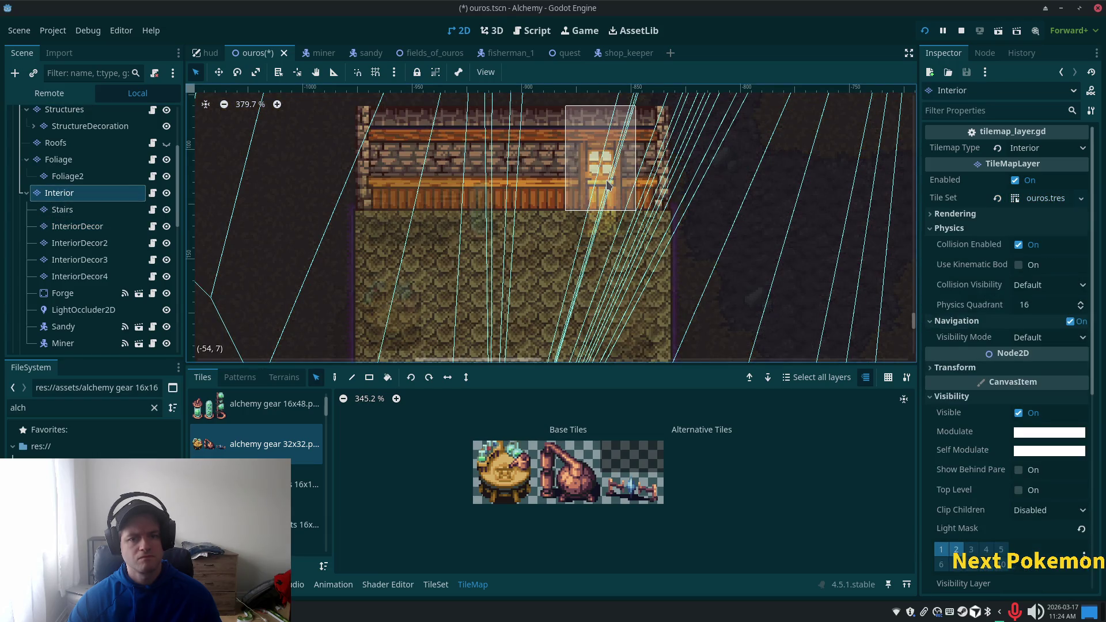
{"action": "key", "text": "Escape"}
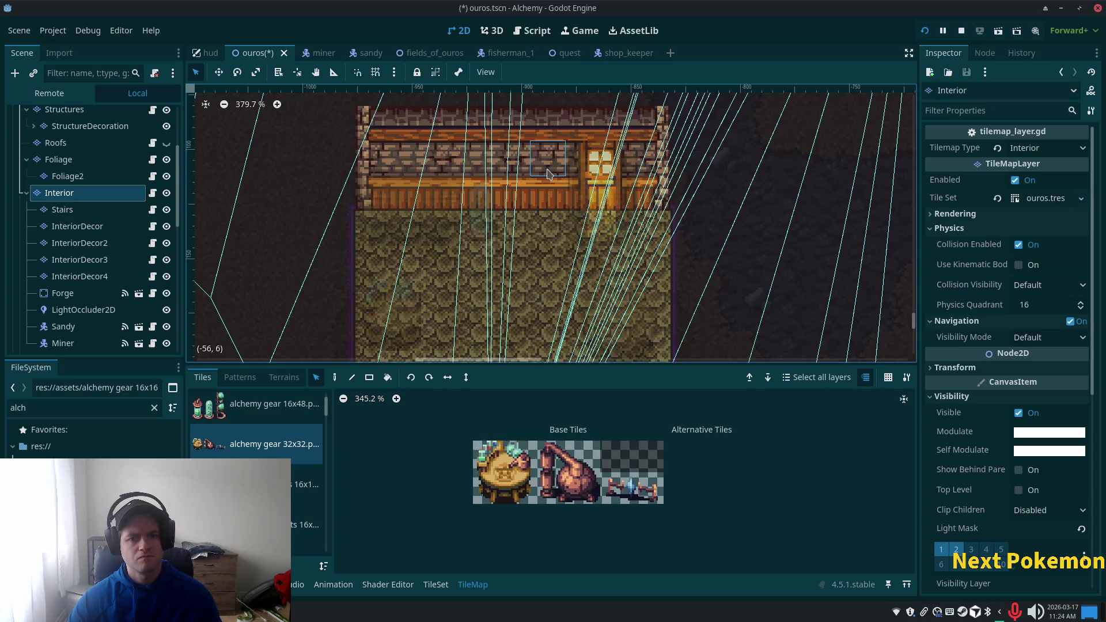
{"action": "left_click_drag", "start_coordinate": [575, 112], "coordinate": [628, 204]}
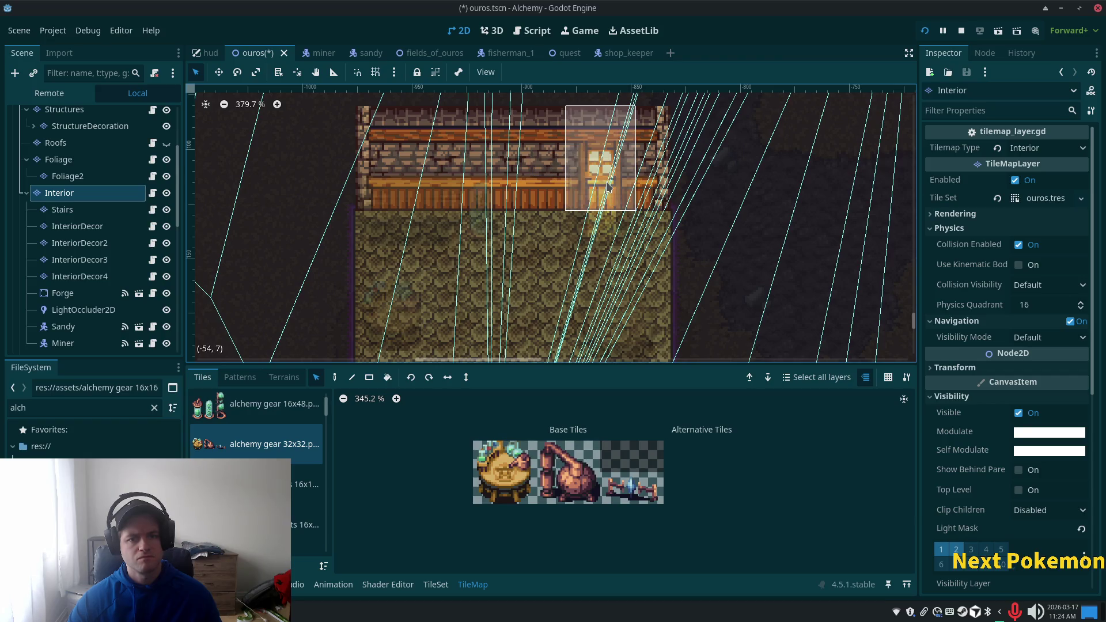
{"action": "left_click", "coordinate": [334, 378]}
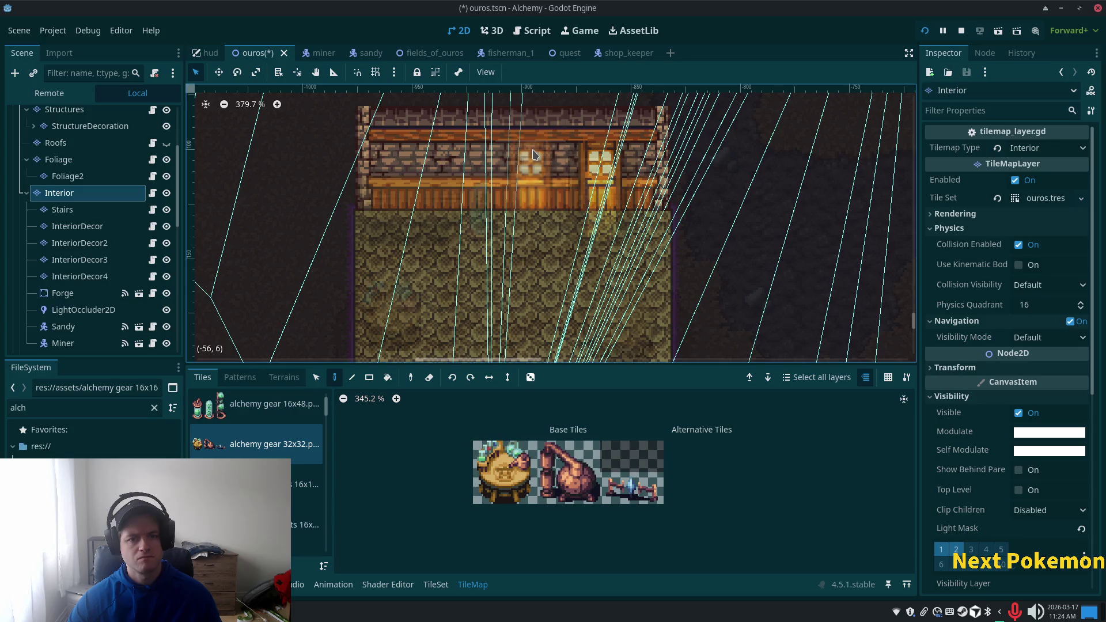
{"action": "left_click", "coordinate": [532, 154]}
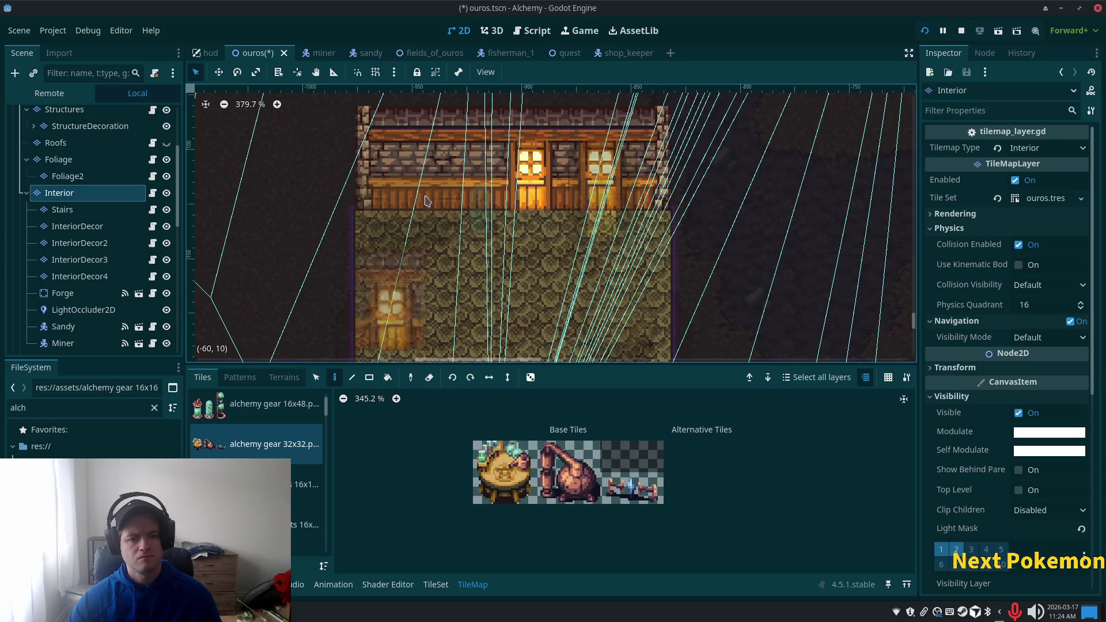
Step: Pick up the plain brick wall tiles beside the window as the paint brush
{"action": "left_click", "coordinate": [315, 376]}
{"action": "left_click_drag", "start_coordinate": [470, 134], "coordinate": [432, 201]}
{"action": "left_click", "coordinate": [335, 376]}
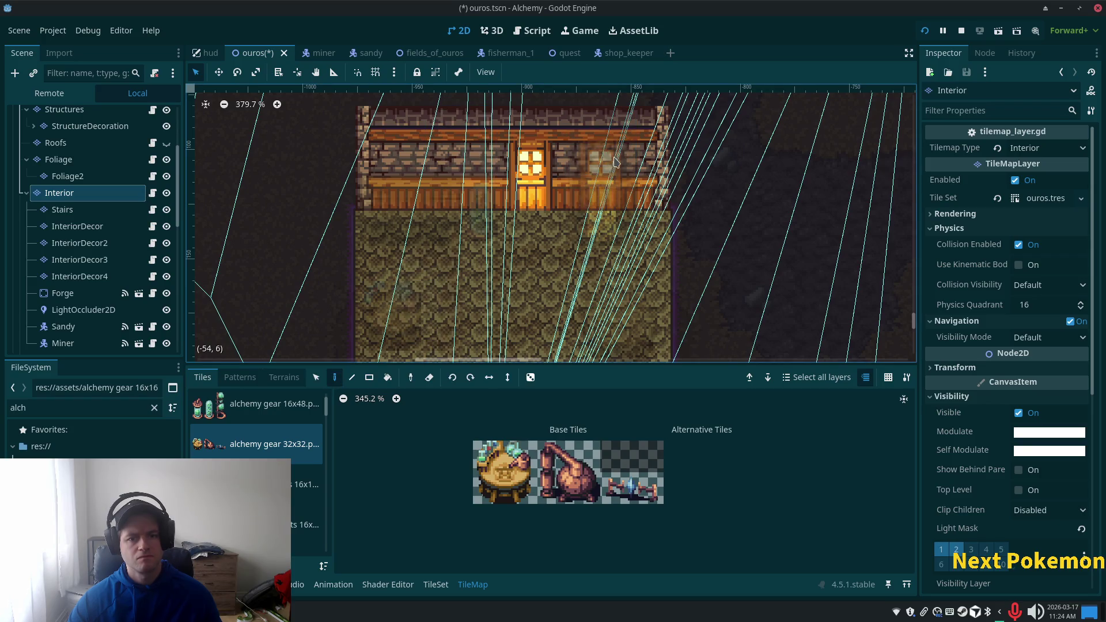
{"action": "scroll", "coordinate": [75, 167], "scroll_direction": "up", "scroll_amount": 4}
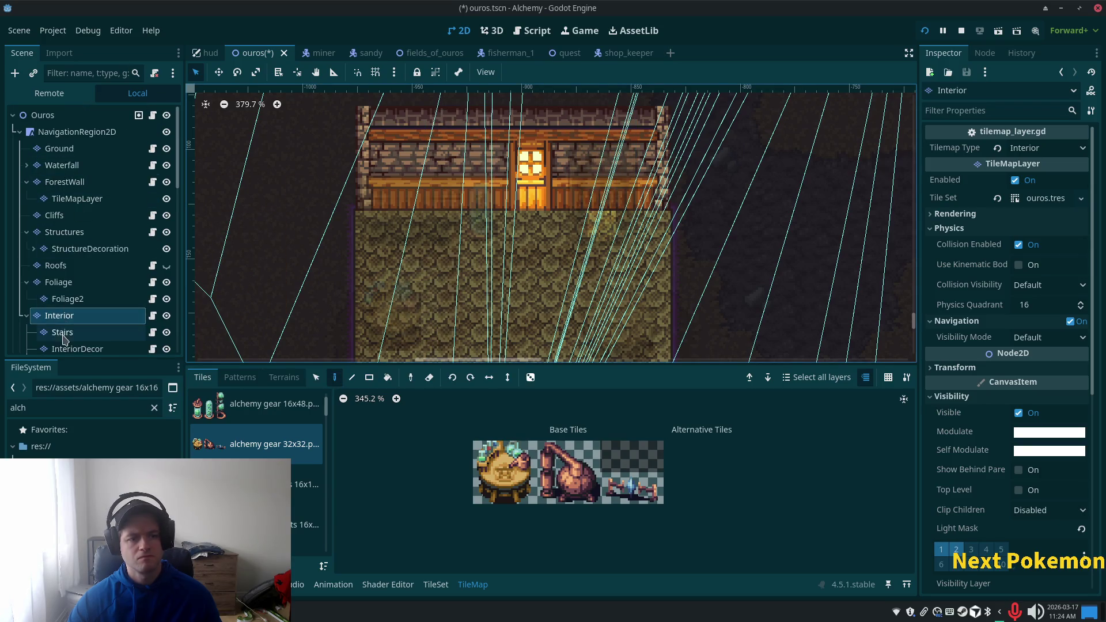
Step: View the room from Ouros, then pick the 2x2 copper alembic tiles on InteriorDecor2
{"action": "left_click", "coordinate": [81, 118]}
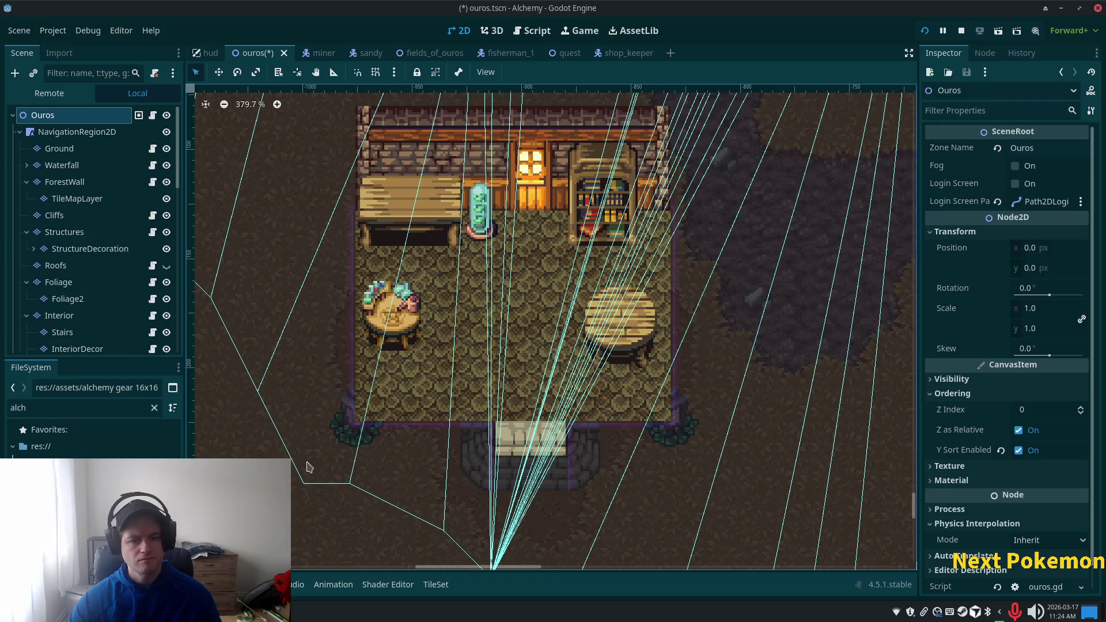
{"action": "scroll", "coordinate": [107, 311], "scroll_direction": "down", "scroll_amount": 4}
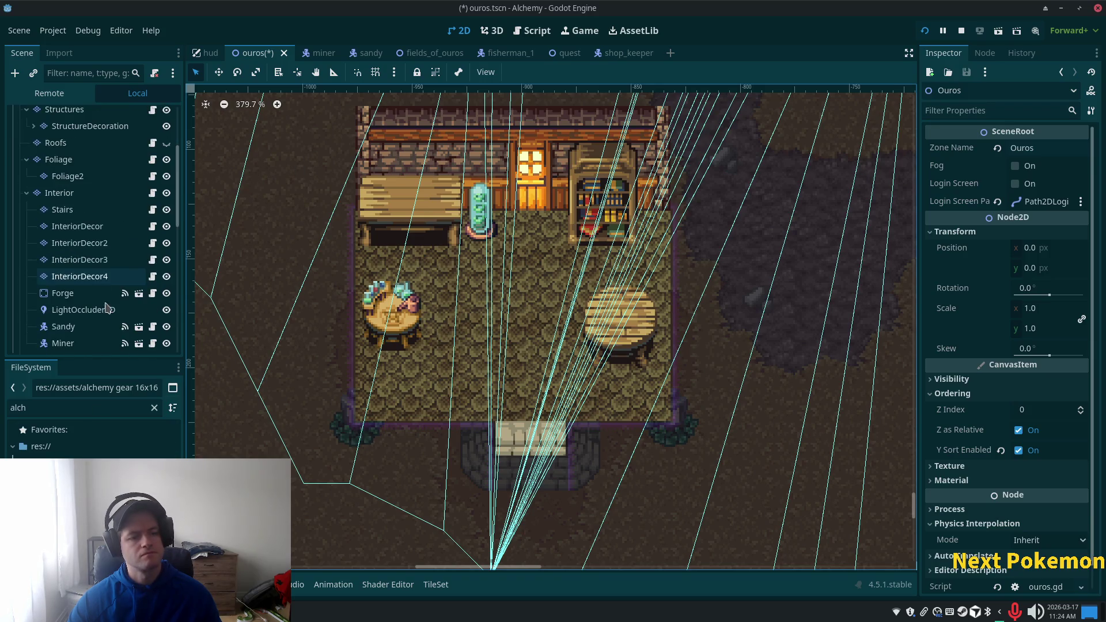
{"action": "left_click", "coordinate": [79, 242]}
{"action": "left_click_drag", "start_coordinate": [553, 452], "coordinate": [585, 488]}
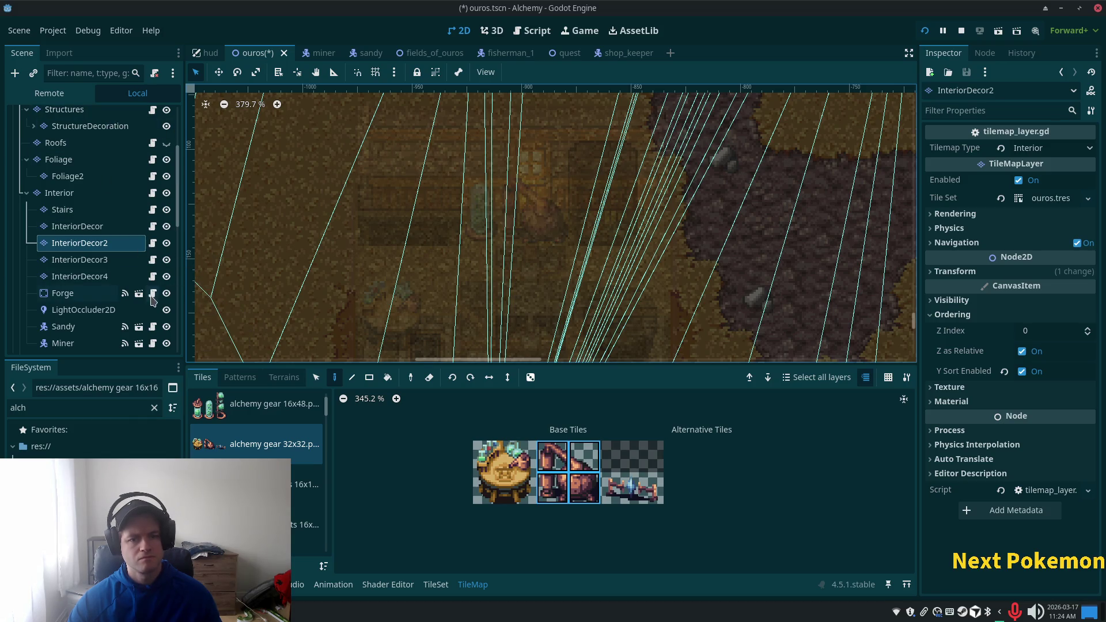
Step: Pick the two small lying-flask tiles, then switch InteriorDecor2's palette to the alchemy gear 16x16 set
{"action": "left_click_drag", "start_coordinate": [608, 488], "coordinate": [654, 498]}
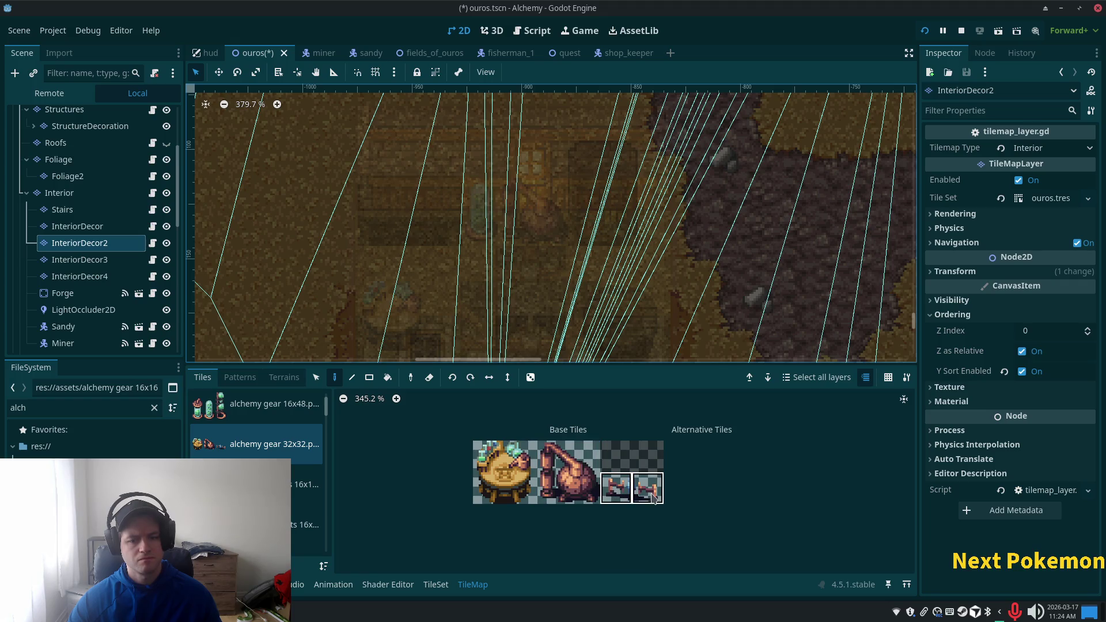
{"action": "left_click", "coordinate": [81, 227]}
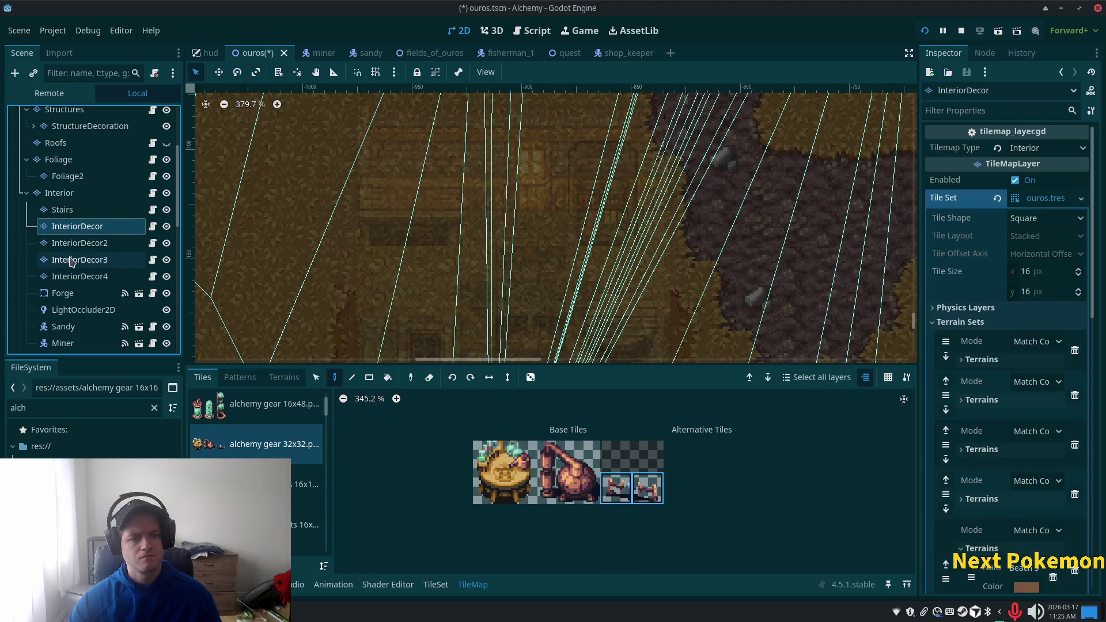
{"action": "left_click", "coordinate": [75, 243]}
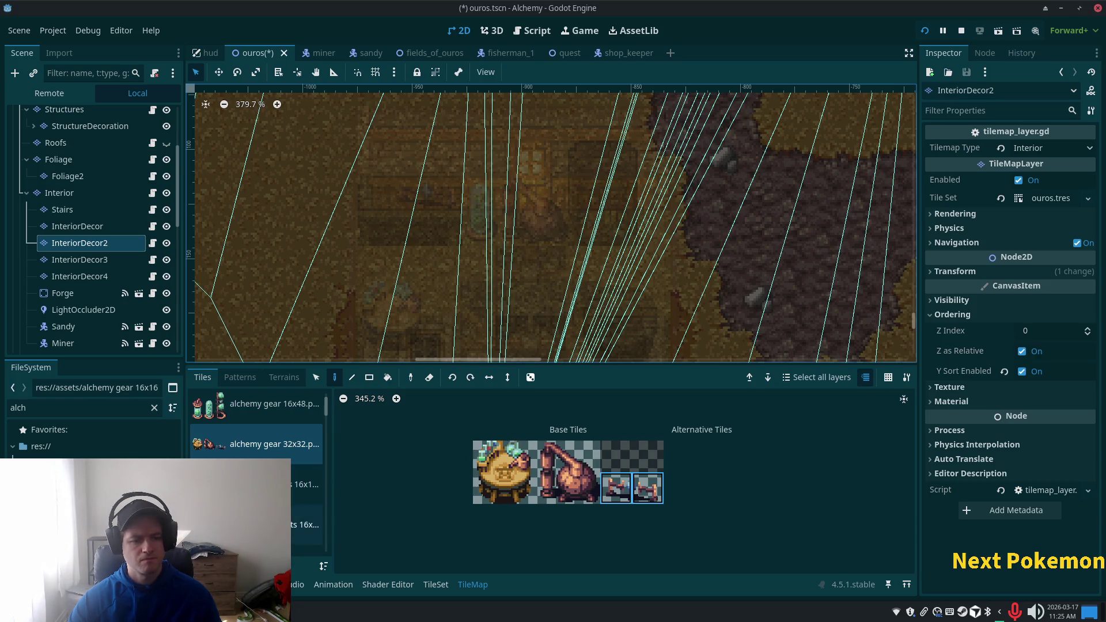
{"action": "scroll", "coordinate": [254, 438], "scroll_direction": "up", "scroll_amount": 2}
{"action": "left_click", "coordinate": [241, 410]}
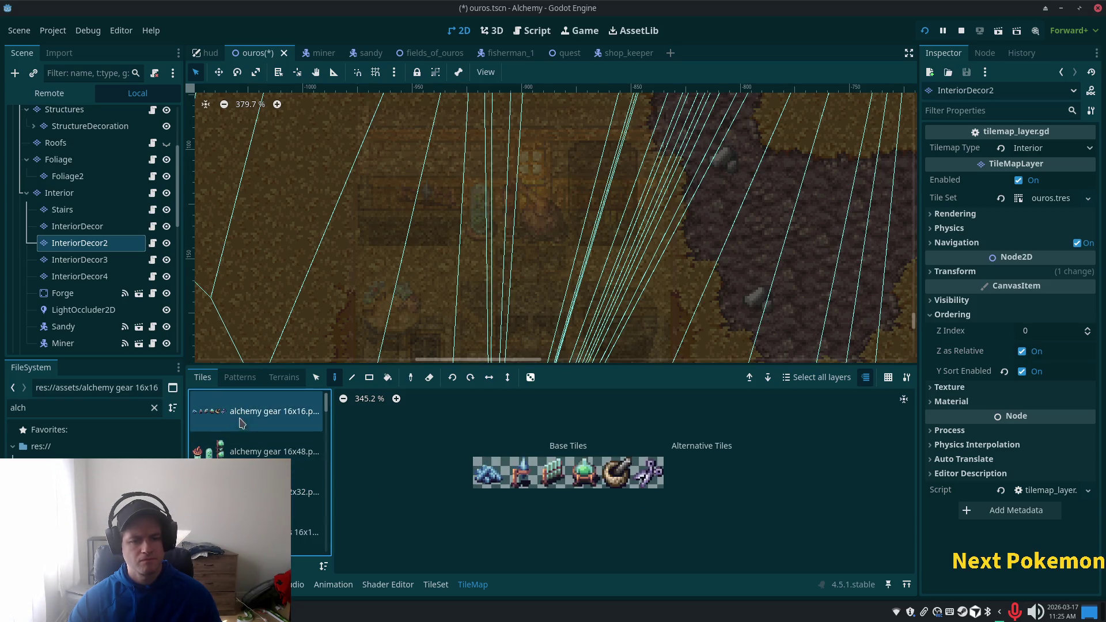
Step: Paint blue flasks, bottle row, green cauldron and mortar tiles onto the back desk and round table
{"action": "left_click", "coordinate": [512, 481]}
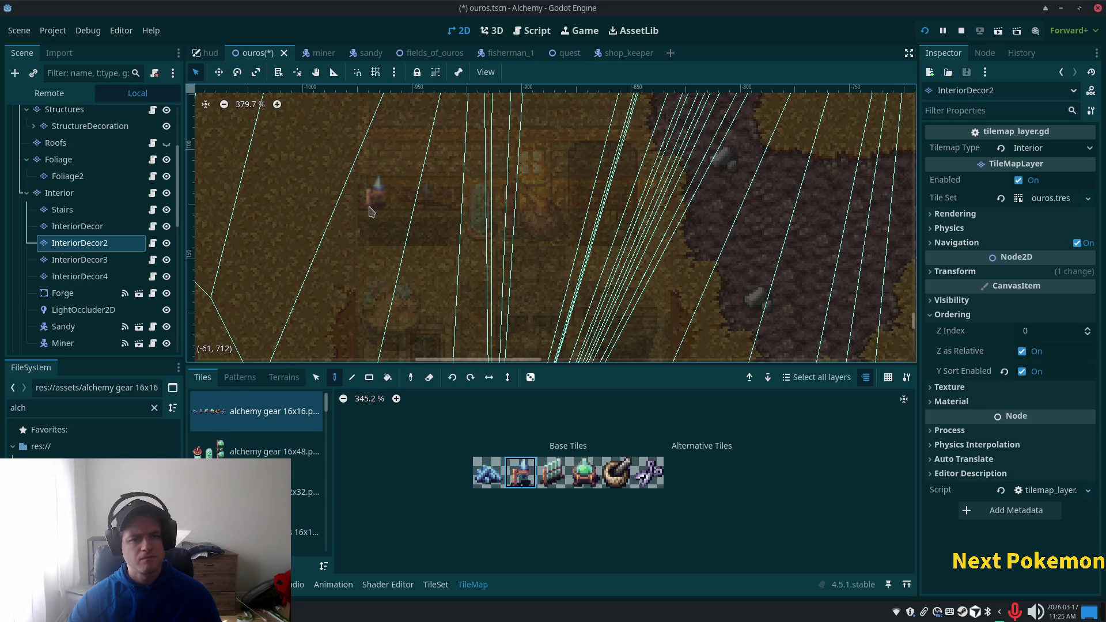
{"action": "left_click_drag", "start_coordinate": [520, 330], "coordinate": [515, 281]}
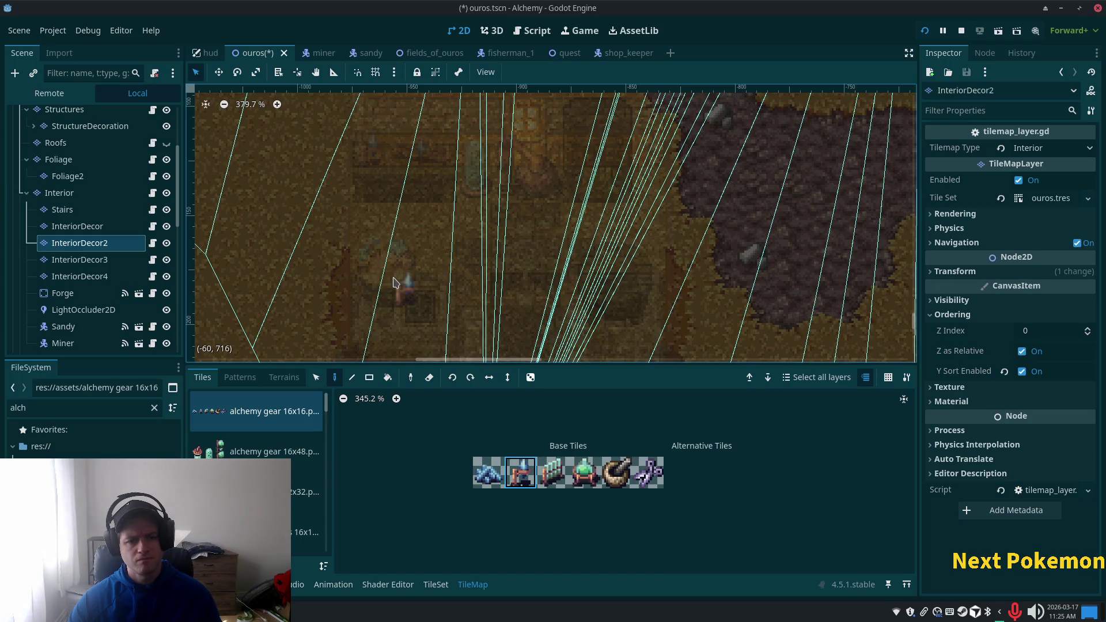
{"action": "left_click", "coordinate": [558, 473]}
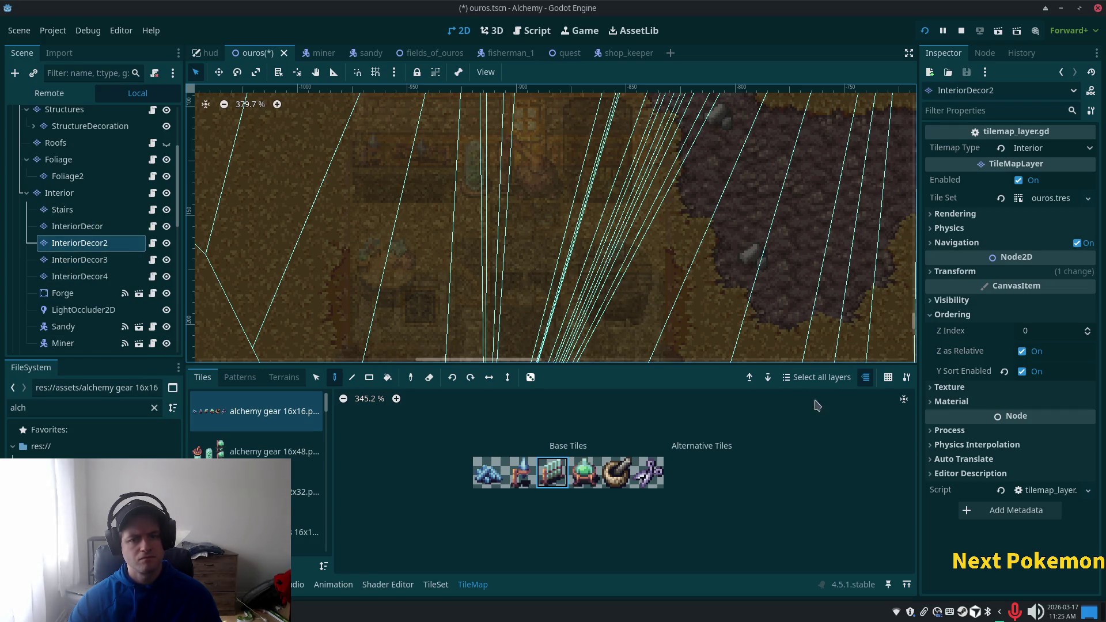
{"action": "left_click", "coordinate": [584, 472]}
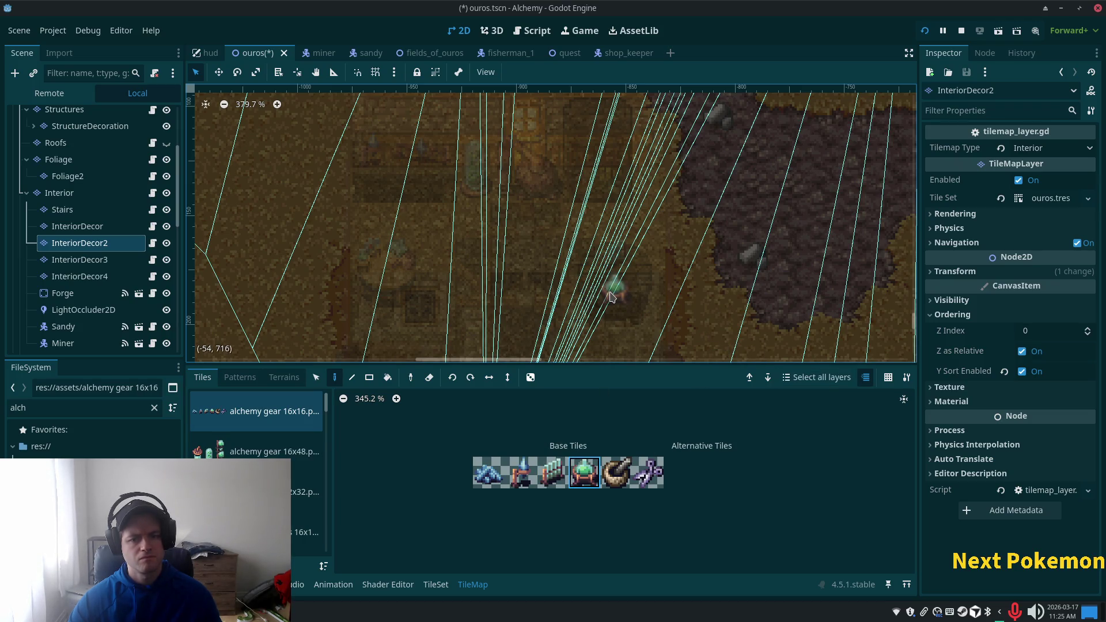
{"action": "left_click", "coordinate": [619, 475]}
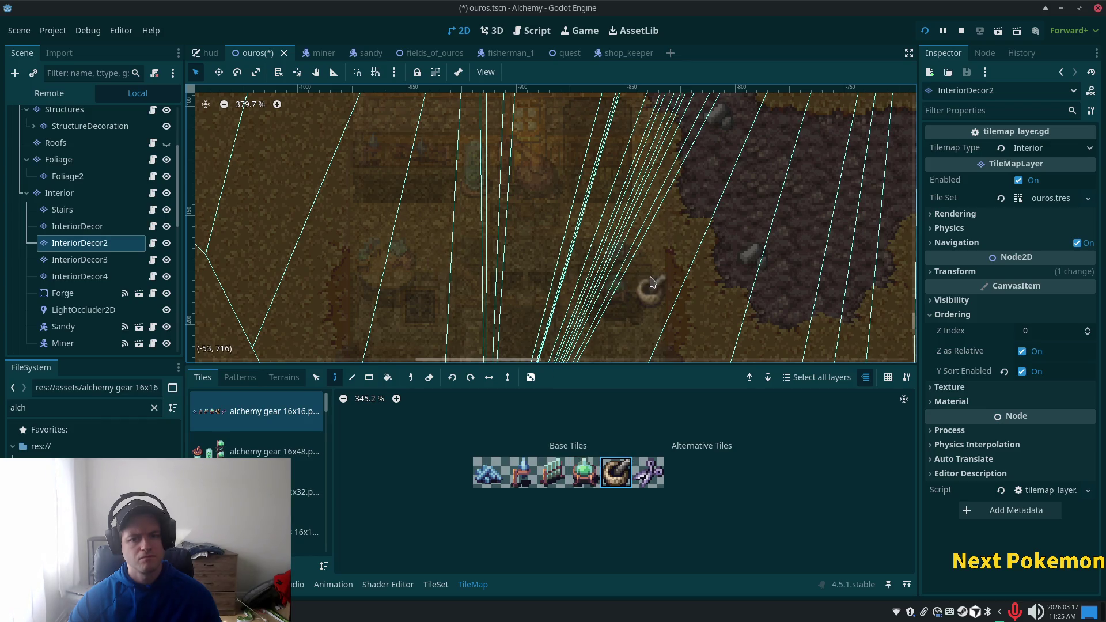
{"action": "scroll", "coordinate": [86, 162], "scroll_direction": "up", "scroll_amount": 4}
{"action": "left_click", "coordinate": [43, 115]}
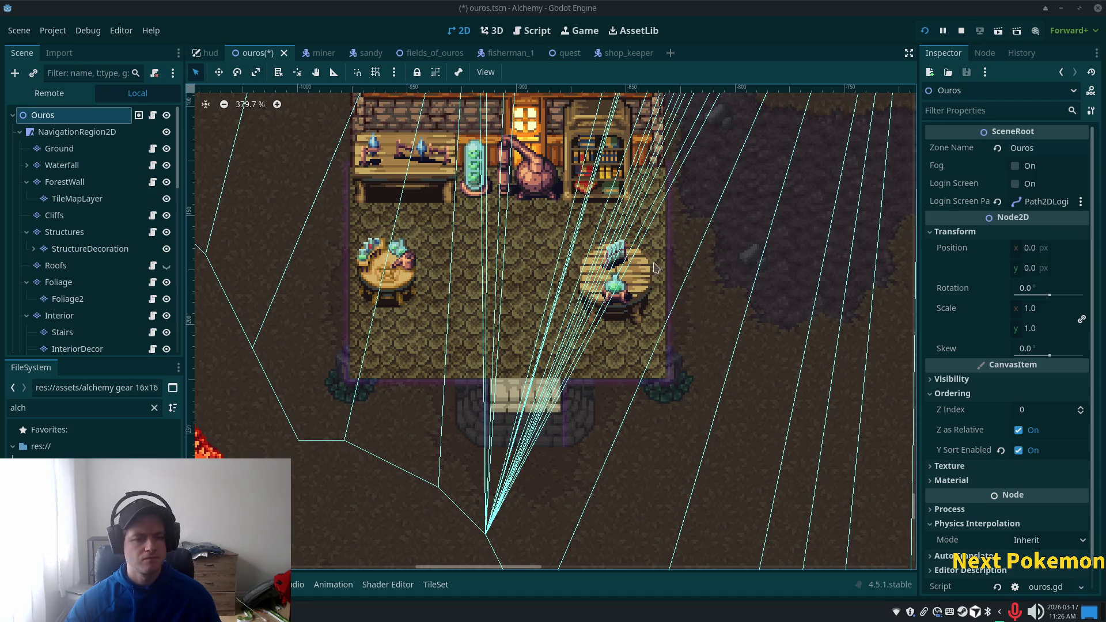
Step: Select the InteriorDecor2 layer and pick the blue crystal tile from the alchemy gear 16x16 atlas
{"action": "scroll", "coordinate": [201, 448], "scroll_direction": "right", "scroll_amount": 2}
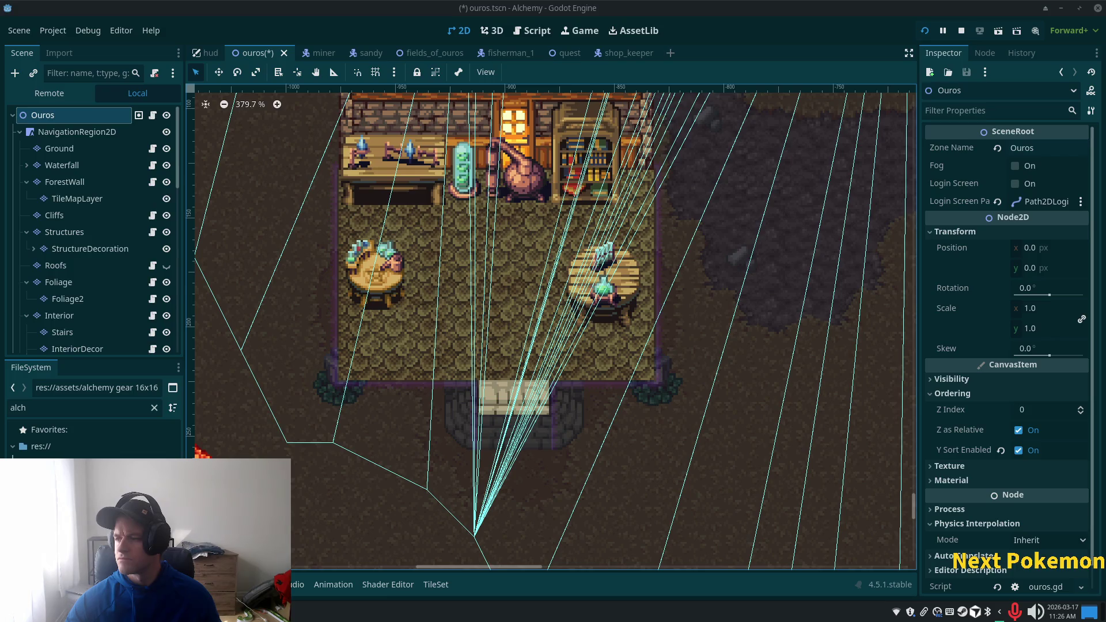
{"action": "scroll", "coordinate": [466, 216], "scroll_direction": "up", "scroll_amount": 4}
{"action": "scroll", "coordinate": [516, 341], "scroll_direction": "down", "scroll_amount": 3}
{"action": "scroll", "coordinate": [517, 341], "scroll_direction": "down", "scroll_amount": 1}
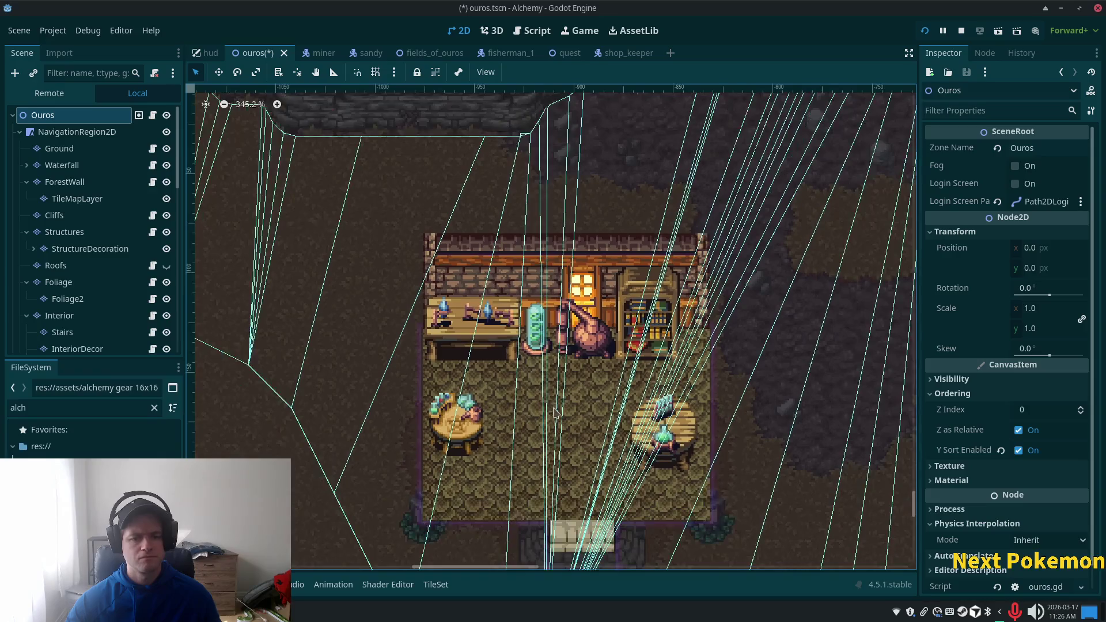
{"action": "scroll", "coordinate": [541, 321], "scroll_direction": "up", "scroll_amount": 1}
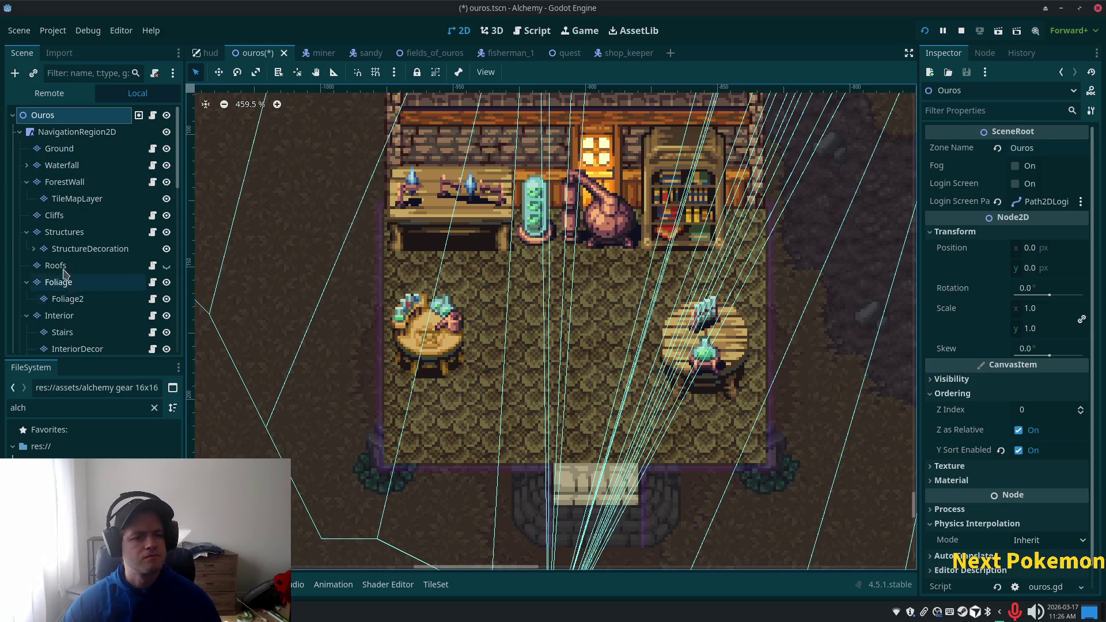
{"action": "scroll", "coordinate": [107, 262], "scroll_direction": "down", "scroll_amount": 3}
{"action": "scroll", "coordinate": [107, 262], "scroll_direction": "down", "scroll_amount": 5}
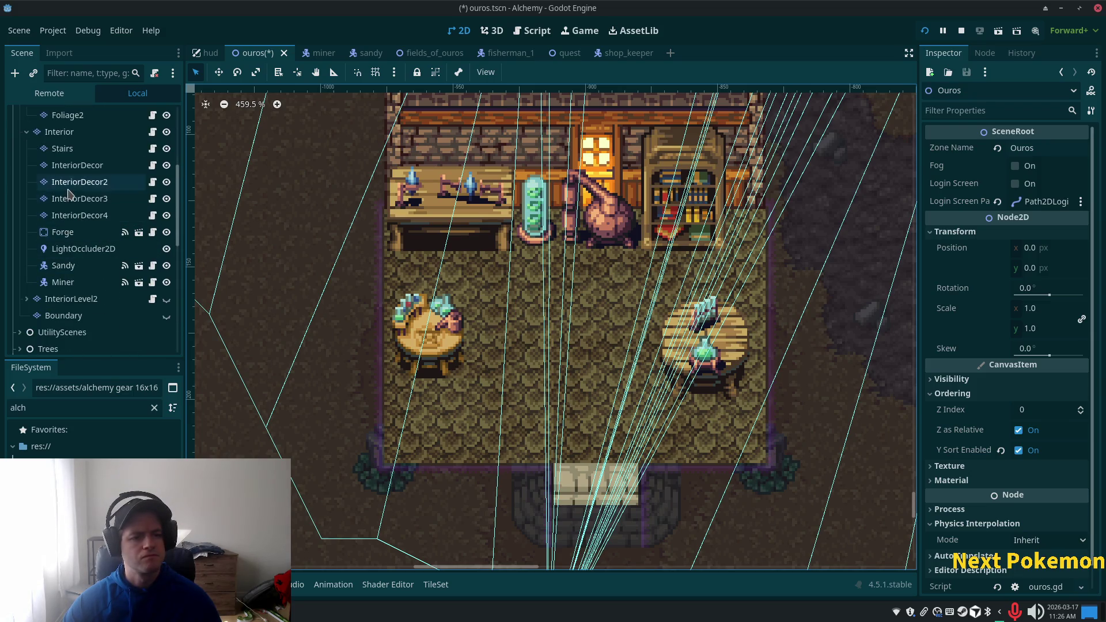
{"action": "left_click", "coordinate": [80, 182]}
{"action": "left_click", "coordinate": [488, 472]}
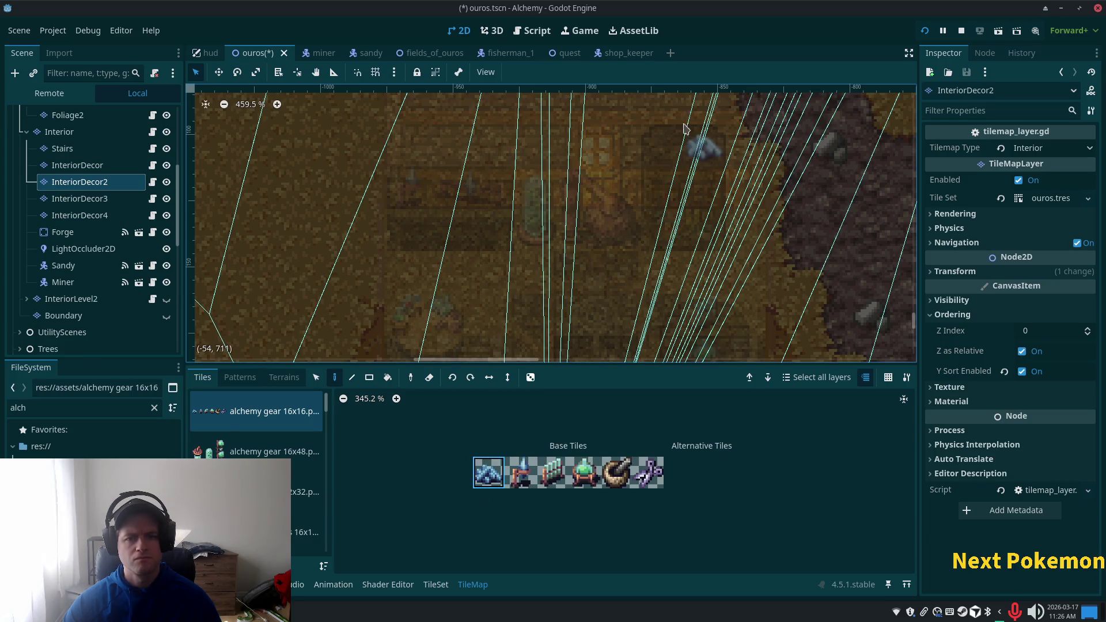
Step: View the whole room undimmed from the Ouros root, then make InteriorDecor3 the painting layer
{"action": "scroll", "coordinate": [663, 305], "scroll_direction": "up", "scroll_amount": 5}
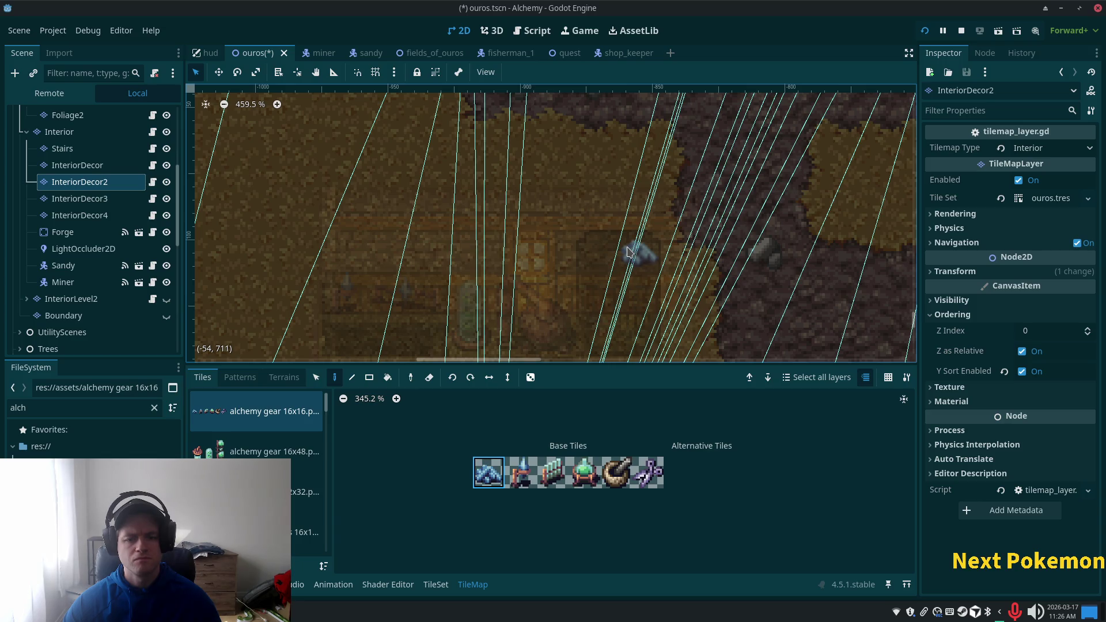
{"action": "scroll", "coordinate": [69, 125], "scroll_direction": "up", "scroll_amount": 6}
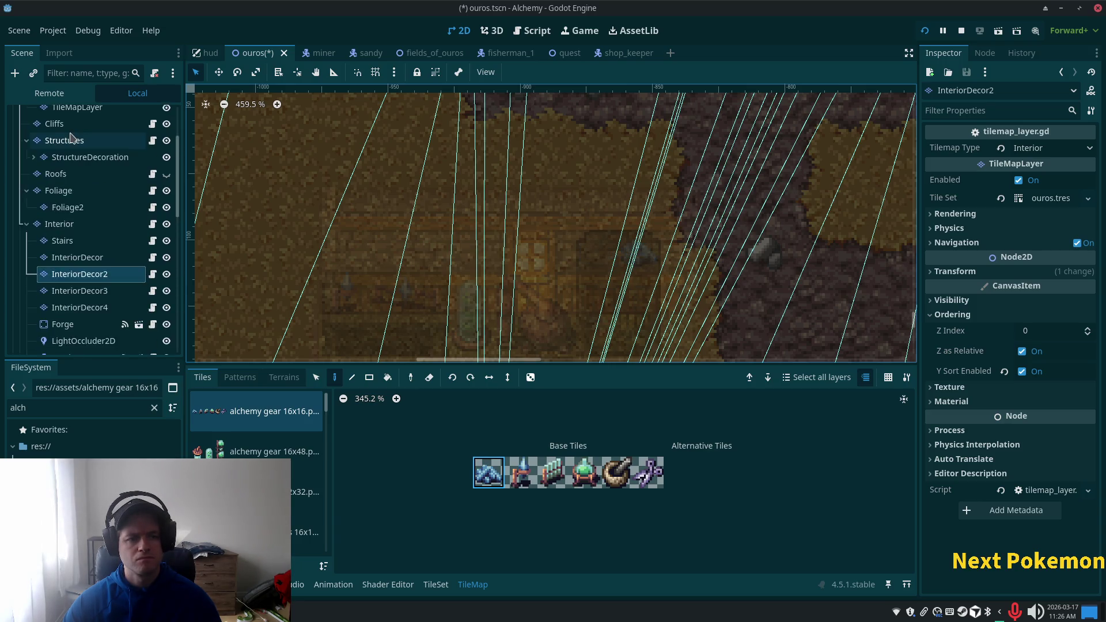
{"action": "left_click", "coordinate": [46, 116]}
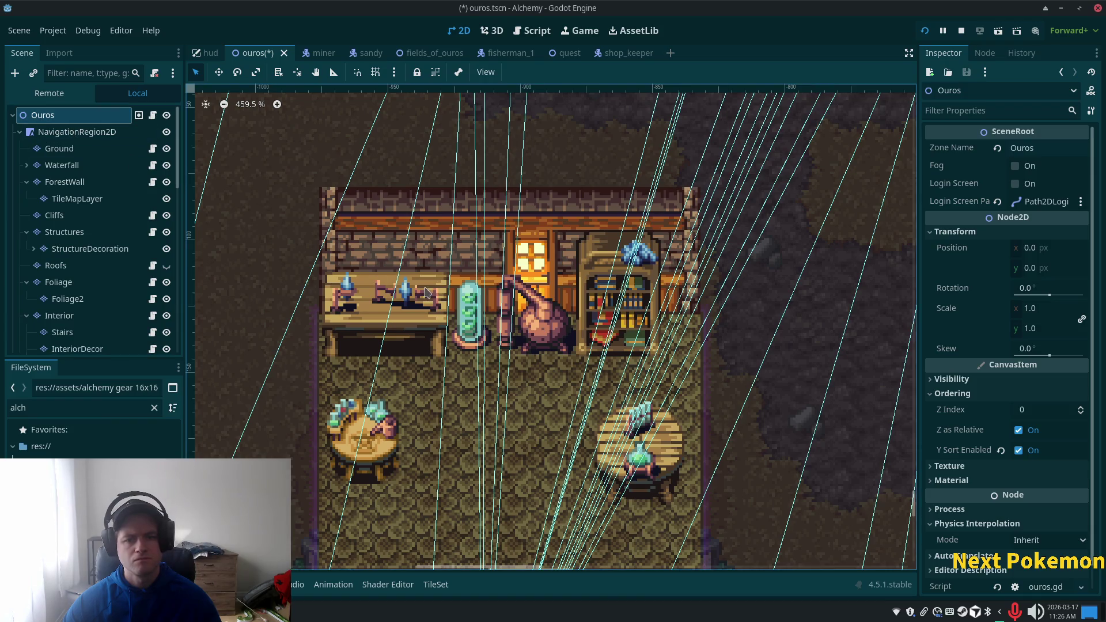
{"action": "scroll", "coordinate": [555, 228], "scroll_direction": "down", "scroll_amount": 2}
{"action": "scroll", "coordinate": [555, 228], "scroll_direction": "up", "scroll_amount": 1}
{"action": "scroll", "coordinate": [555, 228], "scroll_direction": "up", "scroll_amount": 3}
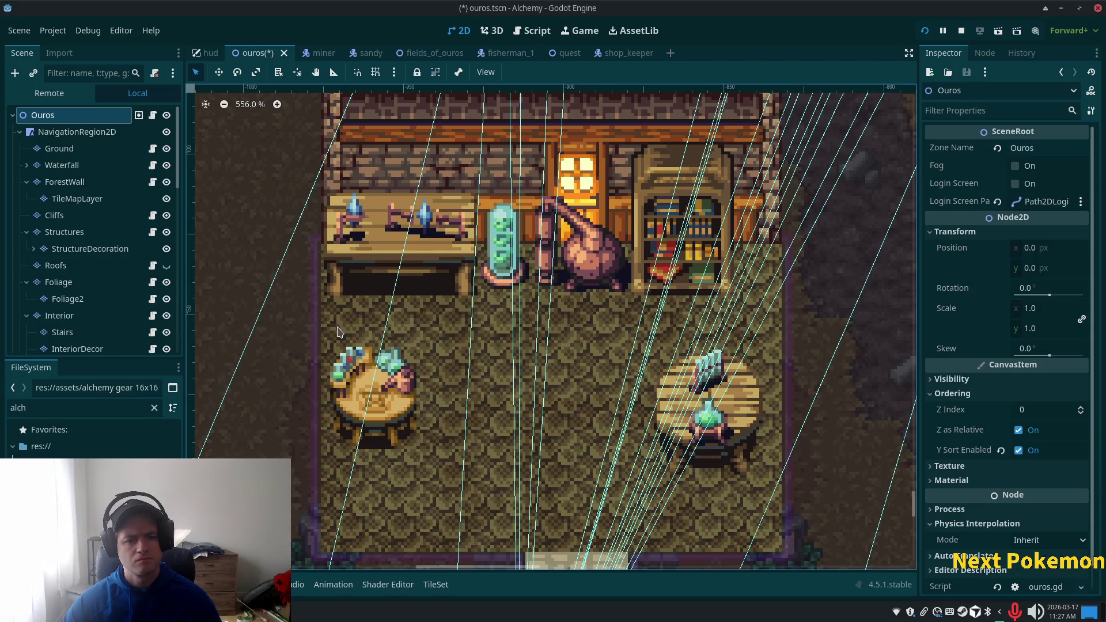
{"action": "scroll", "coordinate": [95, 280], "scroll_direction": "down", "scroll_amount": 3}
{"action": "scroll", "coordinate": [92, 296], "scroll_direction": "down", "scroll_amount": 3}
{"action": "scroll", "coordinate": [97, 247], "scroll_direction": "up", "scroll_amount": 2}
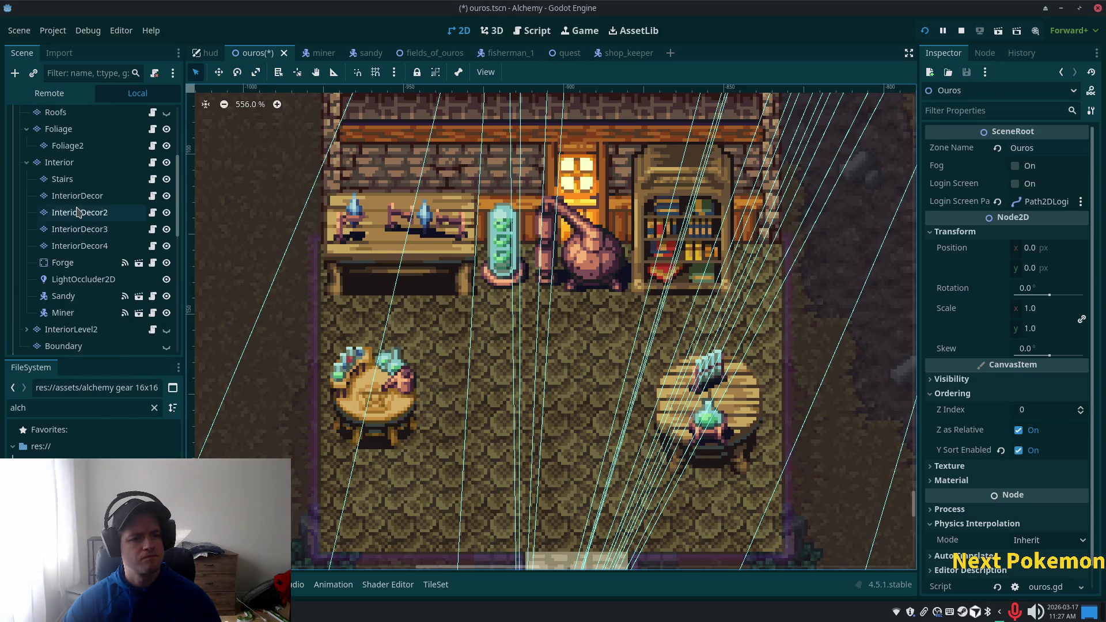
{"action": "left_click", "coordinate": [79, 228]}
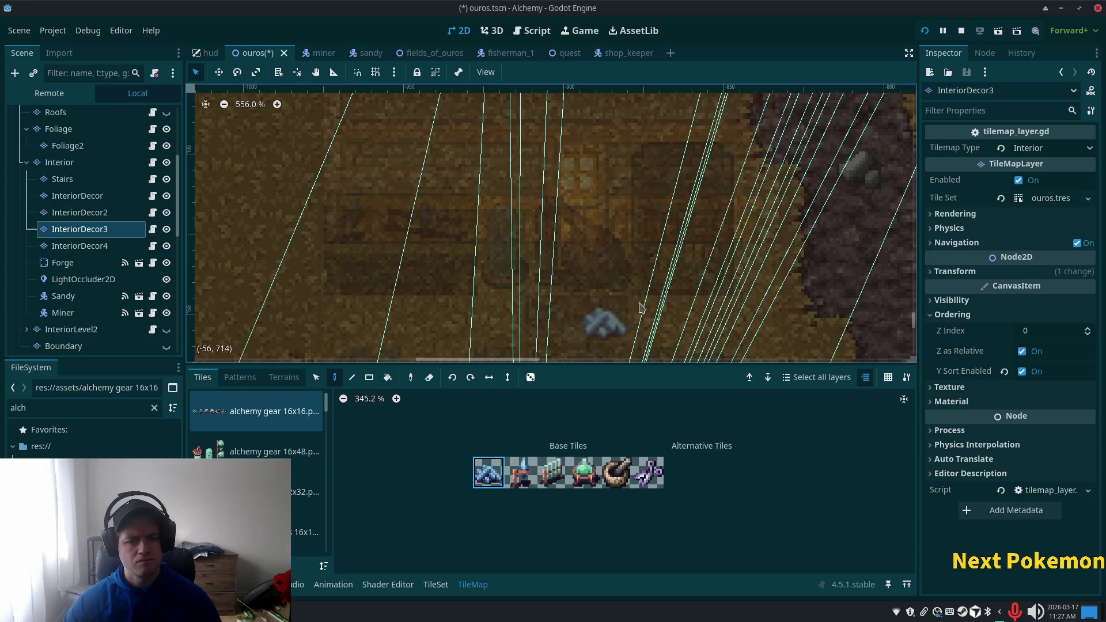
Step: Switch the tile palette to the alchemy gear 16x48 atlas with its tall tubes and alembic
{"action": "left_click_drag", "start_coordinate": [573, 298], "coordinate": [555, 167]}
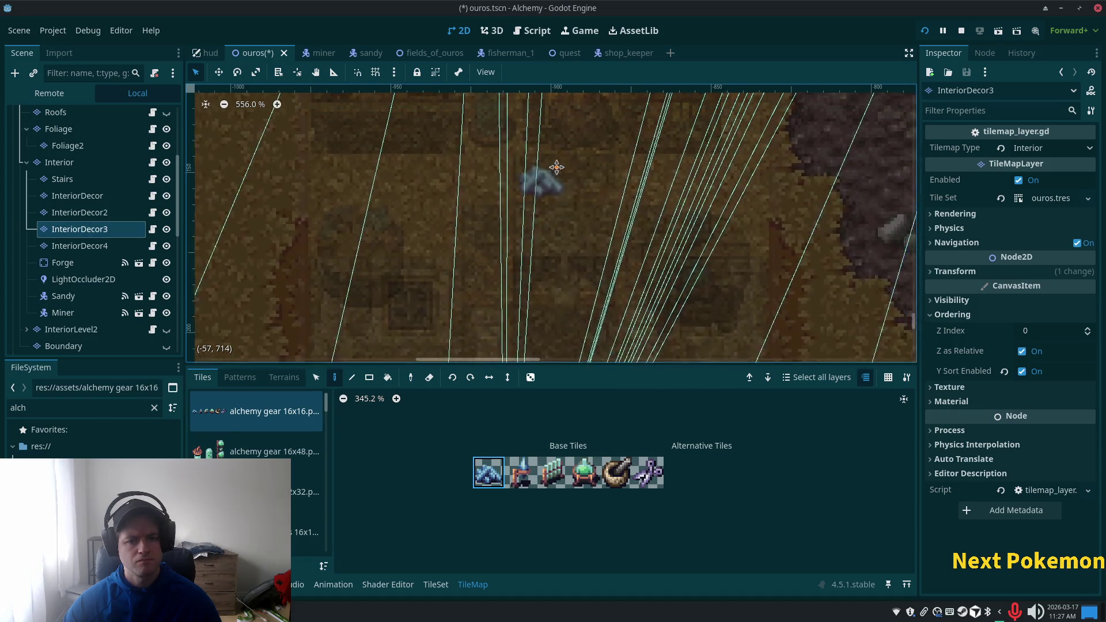
{"action": "left_click", "coordinate": [305, 492]}
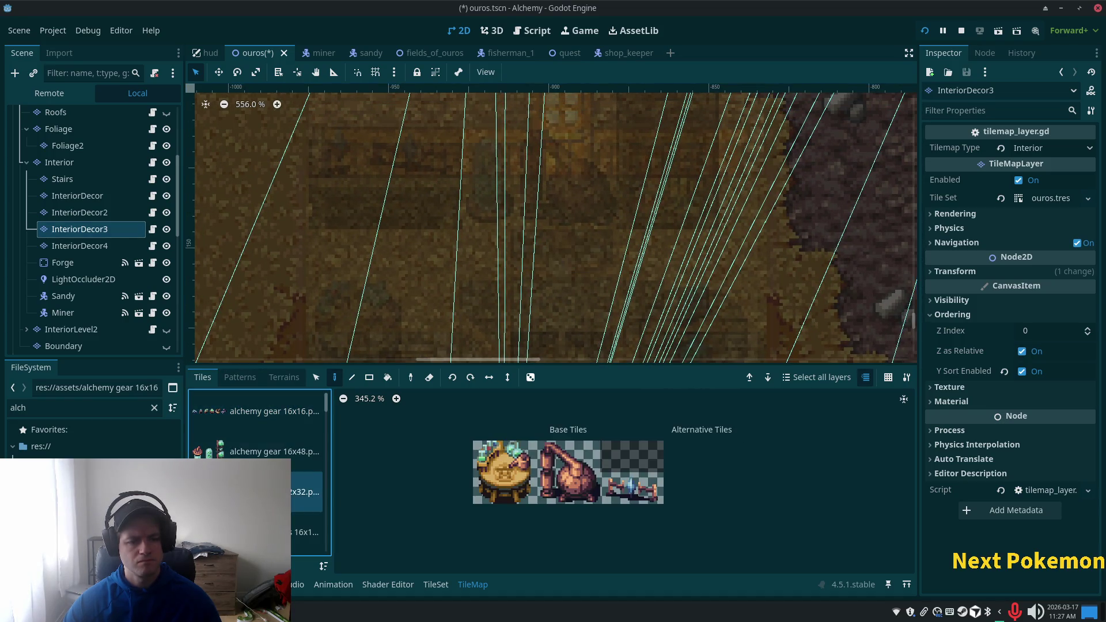
{"action": "left_click", "coordinate": [225, 453]}
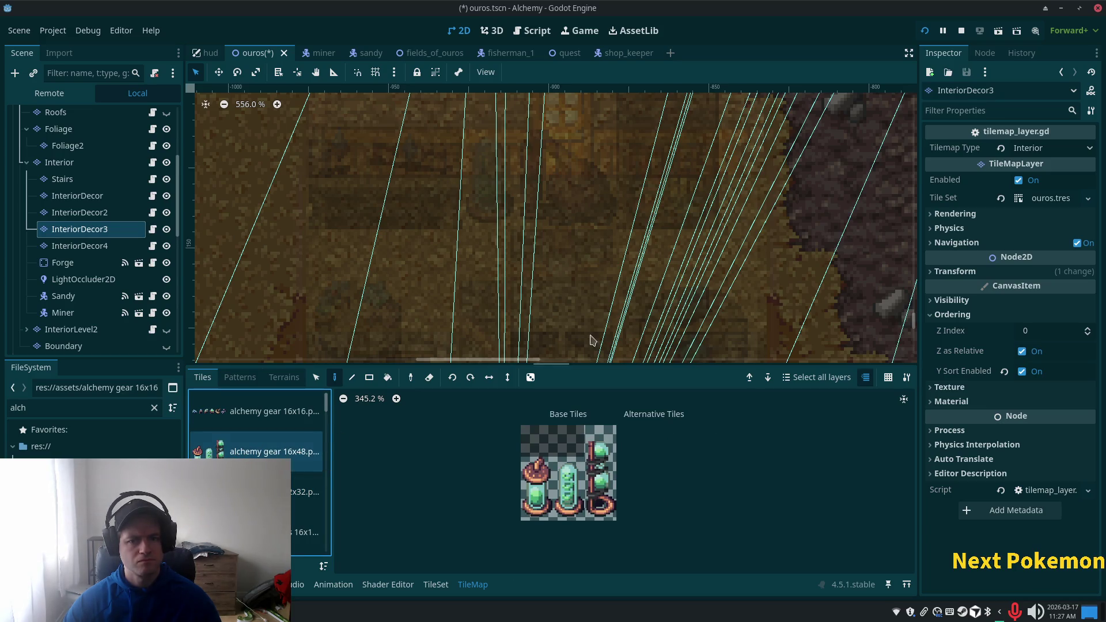
Step: Make InteriorDecor the active layer with the TileMap Selection tool
{"action": "scroll", "coordinate": [221, 148], "scroll_direction": "up", "scroll_amount": 3}
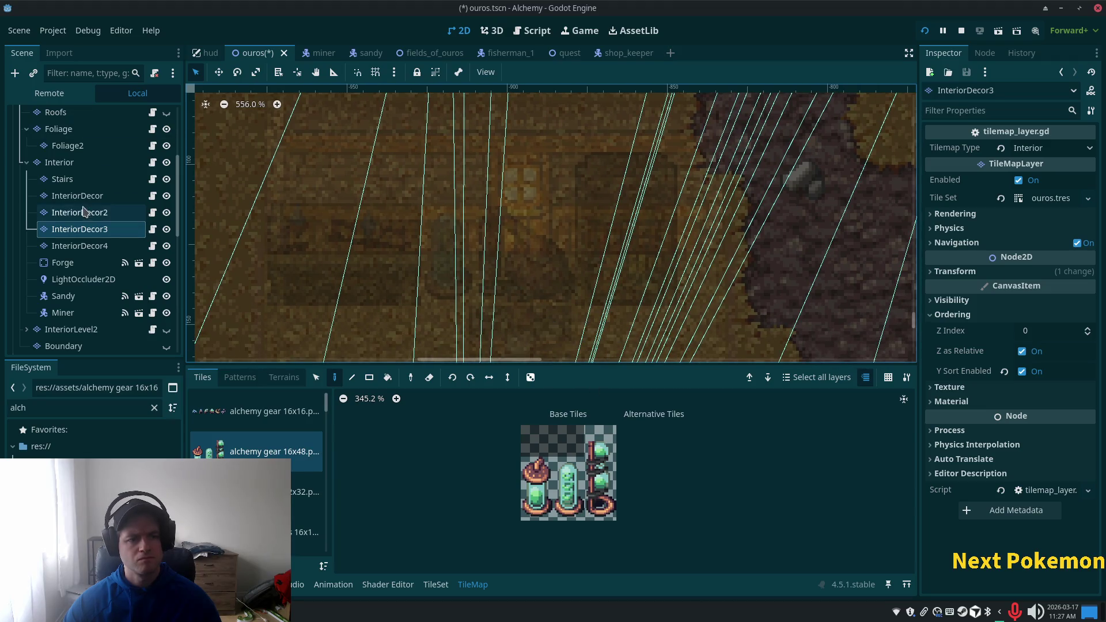
{"action": "left_click", "coordinate": [77, 196]}
{"action": "left_click", "coordinate": [316, 377]}
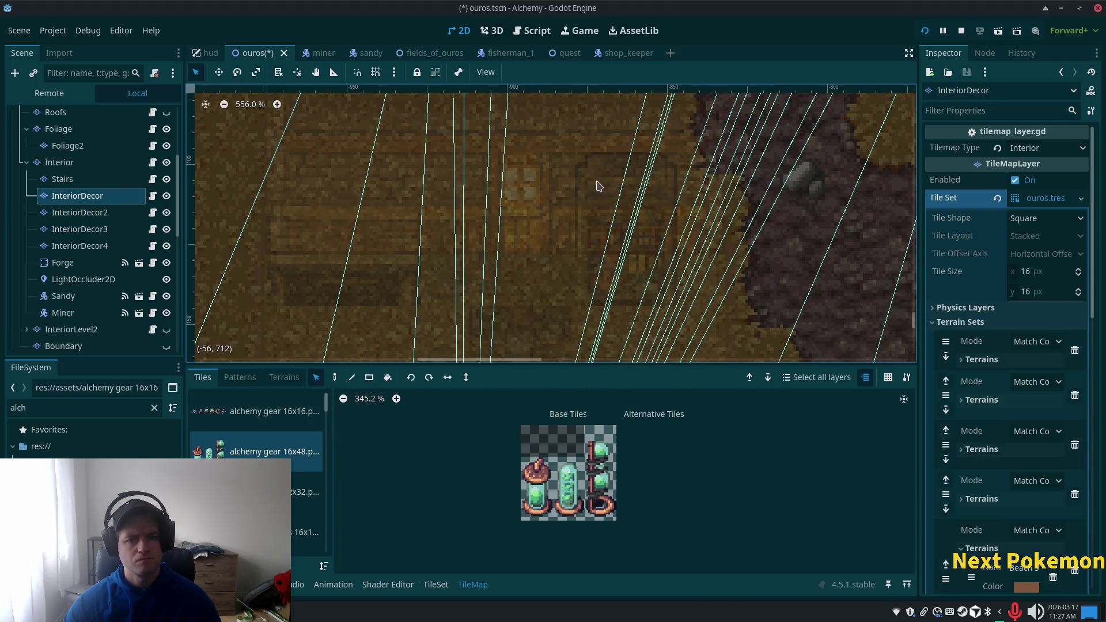